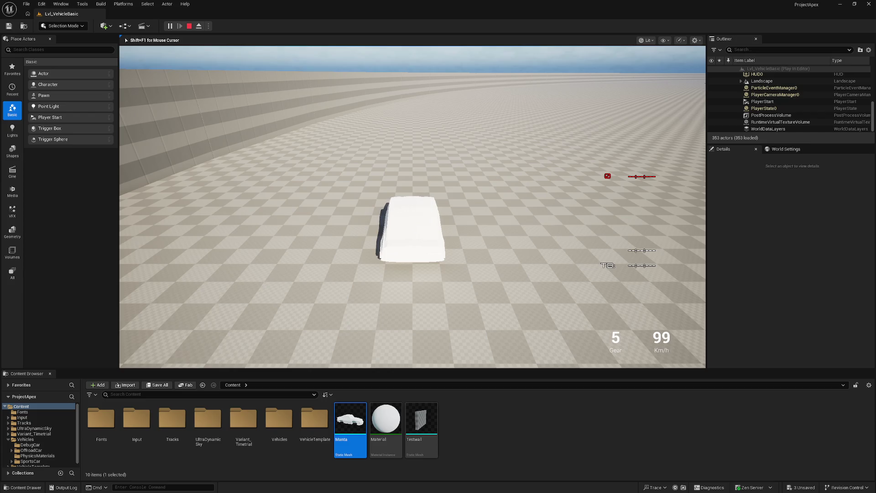
- Stop the play session, raise the Manta's collision box with the gizmo, and test-drive again
key(Escape)
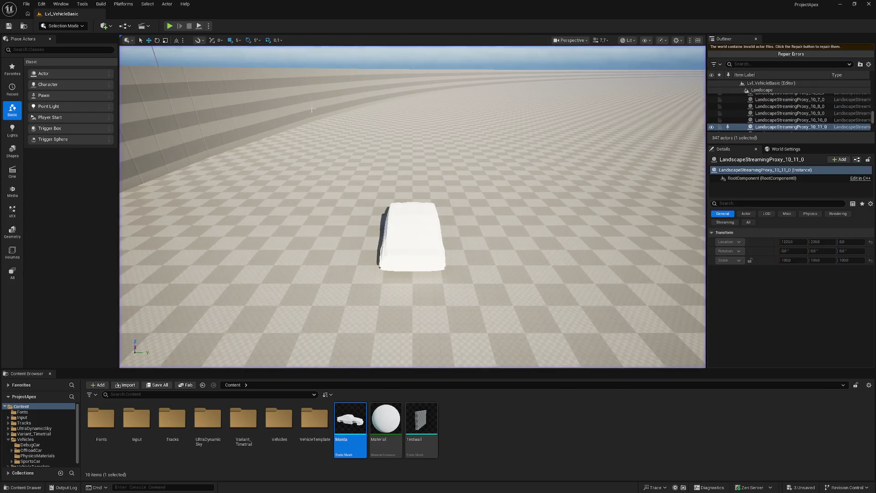
right_drag(411, 205, 206, 106)
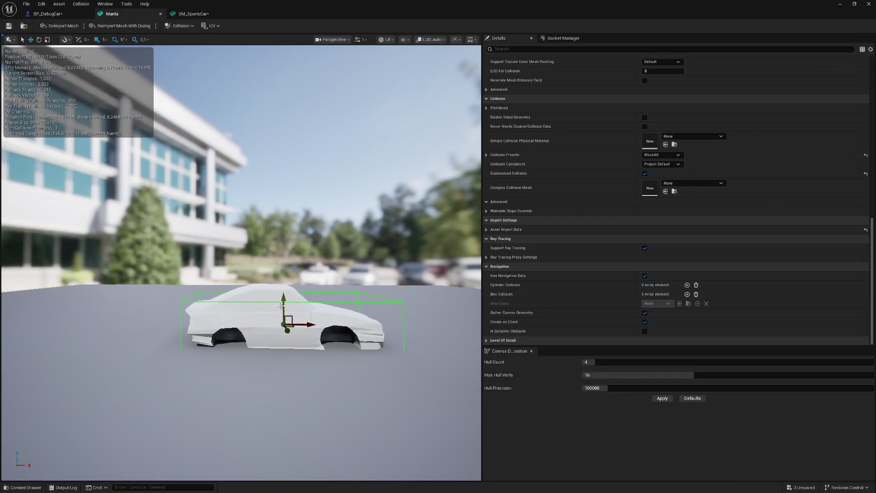
drag(282, 306, 284, 304)
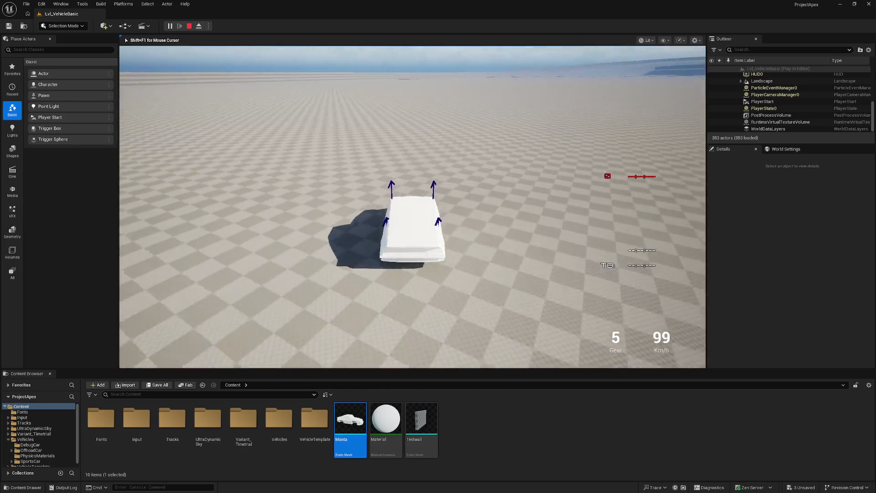
key(Escape)
- Save the Manta static mesh and minimize its editor to return to the level
double_click(351, 421)
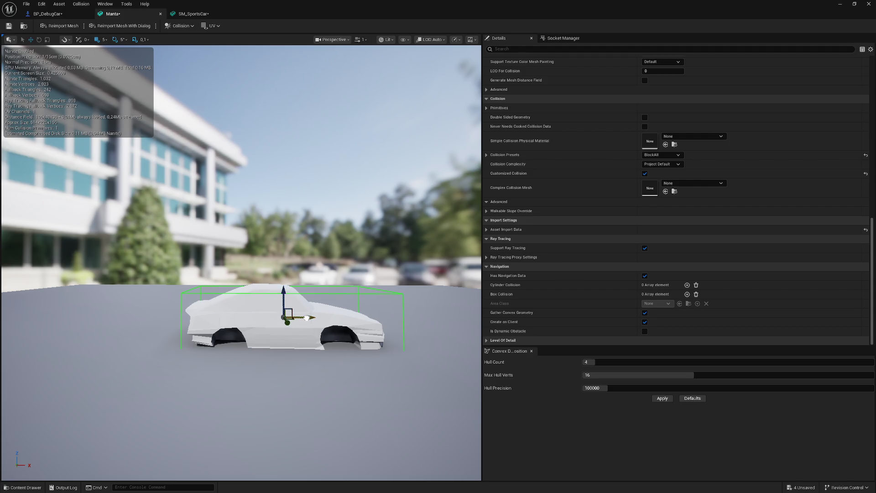
click(9, 25)
click(840, 4)
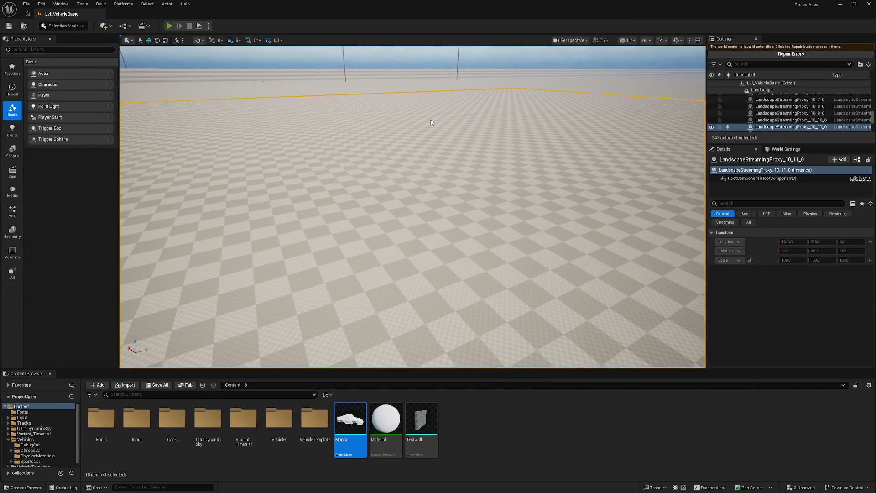
- Start Play-in-Editor with Alt+P and drive the Manta around the level
key(alt+p)
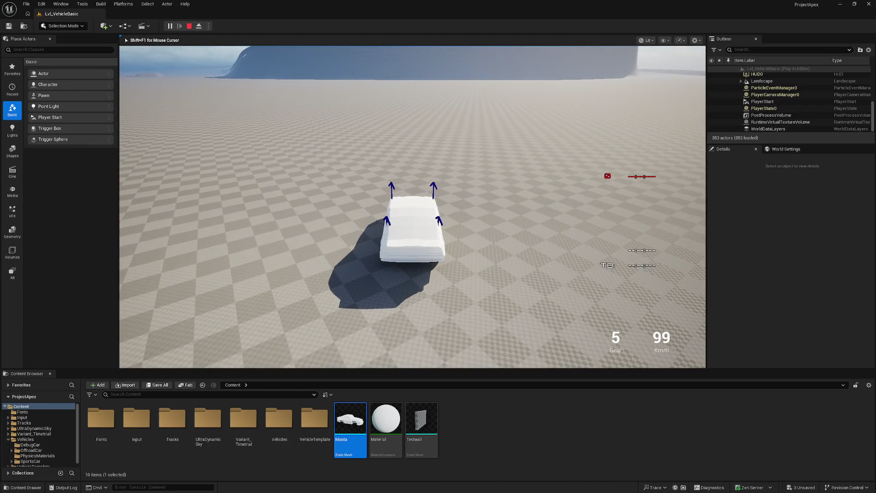
- End the test drive and bring the debug car blueprint's grip graph into view
key(Escape)
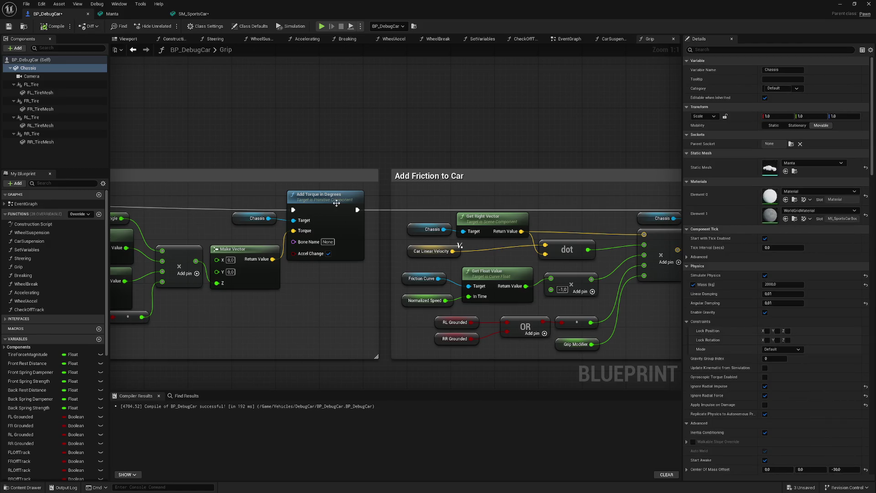
mouse_move(423, 188)
right_down()
mouse_move(323, 192)
mouse_move(302, 159)
mouse_move(202, 185)
mouse_move(186, 220)
right_up()
scroll(302, 159, up, 3)
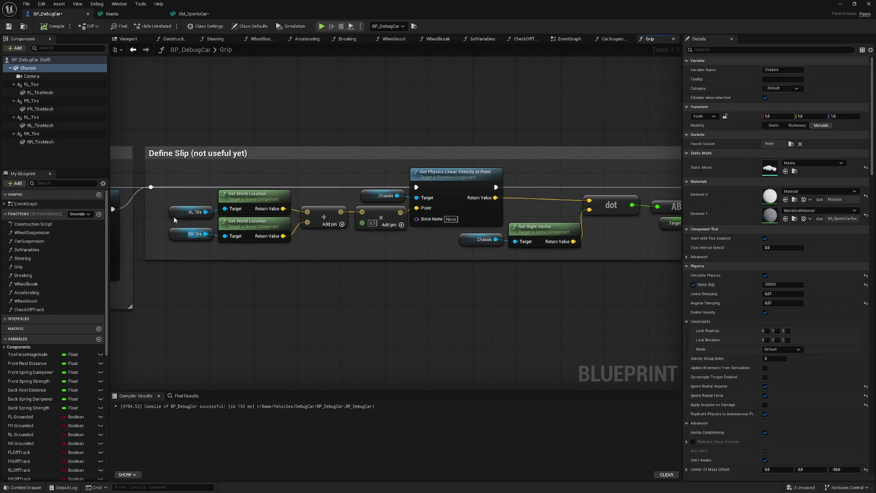
- Pan around the Define Slip, ABS and Wheel Slip nodes, then switch to the SM_SportsCar mesh
mouse_move(351, 243)
right_down()
mouse_move(283, 221)
mouse_move(274, 239)
mouse_move(290, 254)
right_up()
right_drag(292, 294, 361, 293)
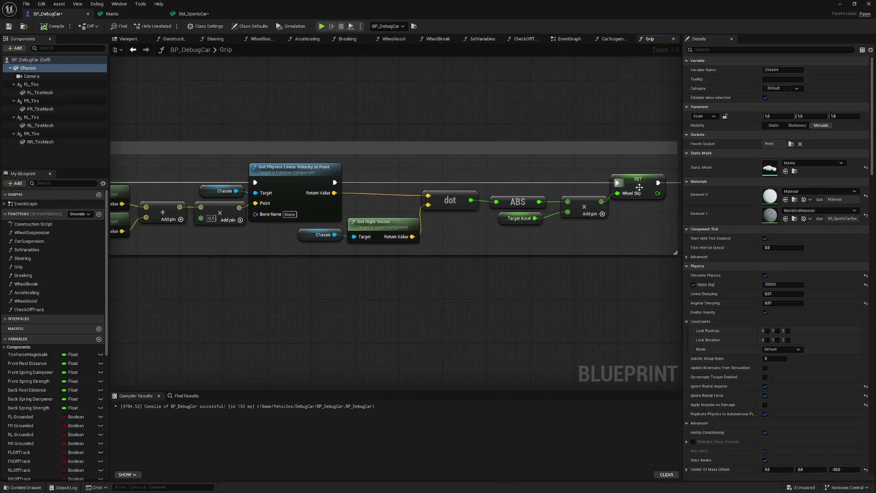
mouse_move(335, 208)
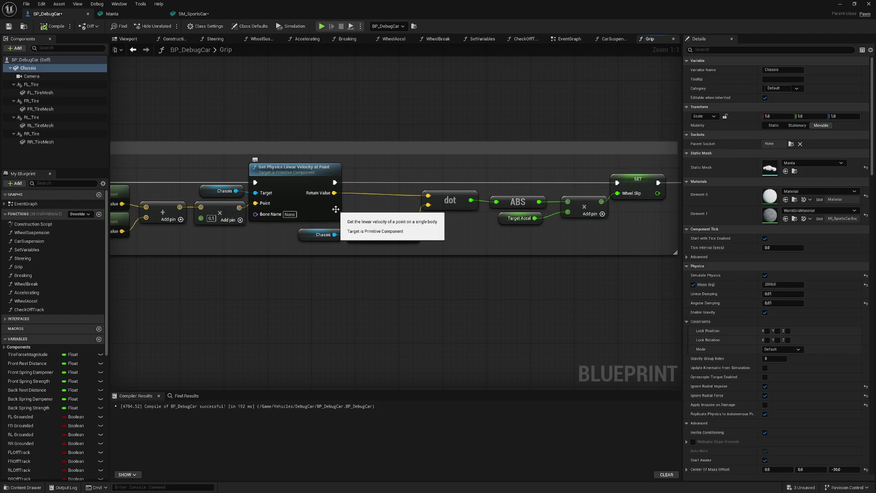
mouse_move(366, 119)
right_down()
mouse_move(403, 140)
mouse_move(292, 131)
mouse_move(261, 142)
mouse_move(315, 123)
mouse_move(383, 120)
right_up()
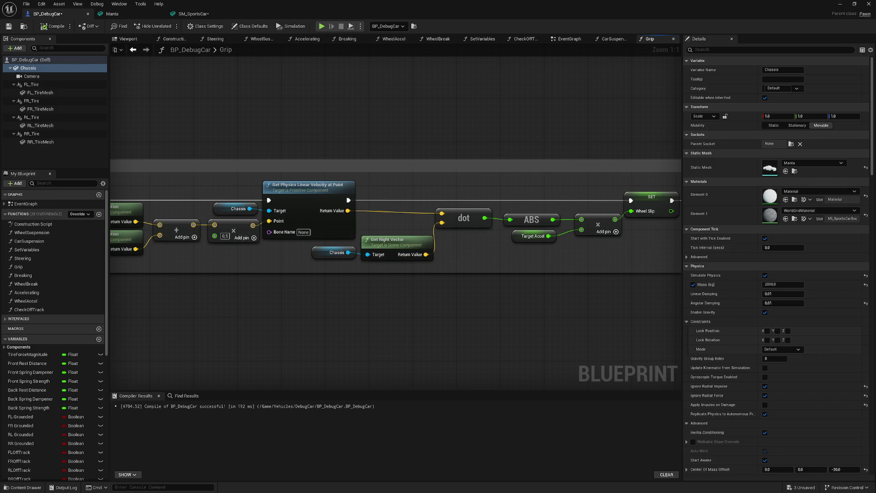
scroll(291, 114, down, 1)
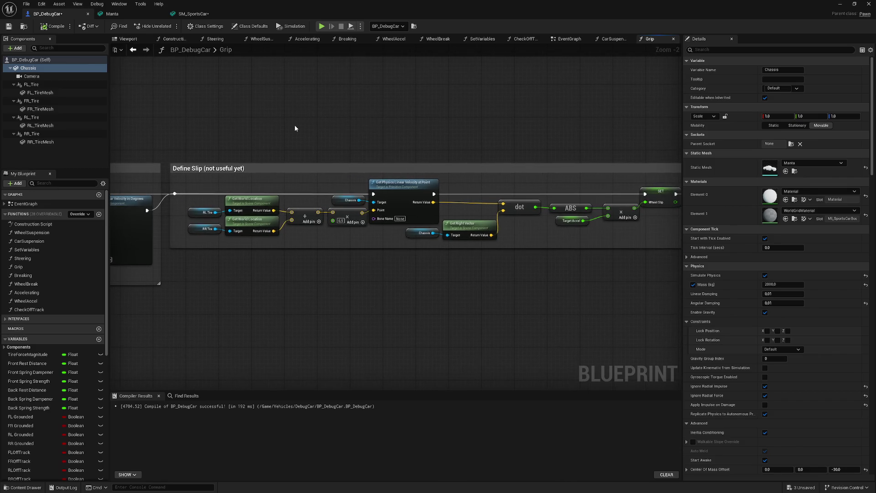
scroll(281, 134, down, 1)
mouse_move(189, 132)
right_down()
mouse_move(260, 141)
mouse_move(209, 119)
right_up()
click(189, 12)
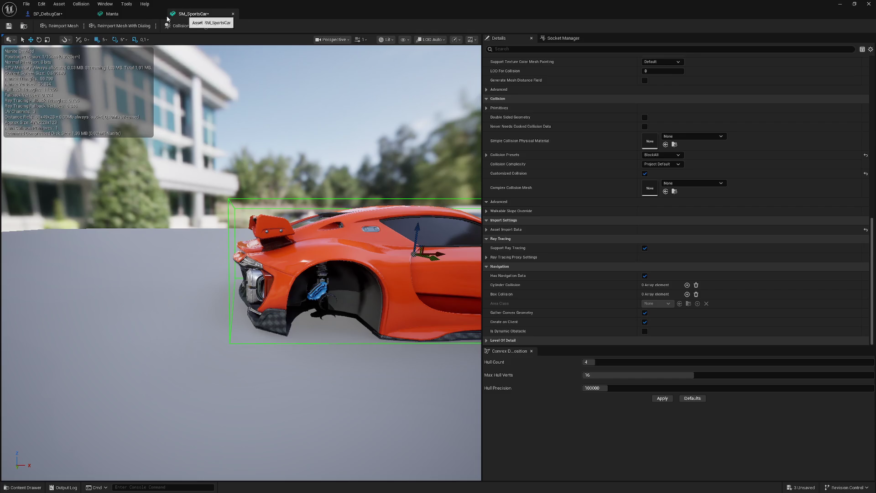
- Close the SM_SportsCar mesh tab, leaving the Manta mesh editor showing
click(104, 15)
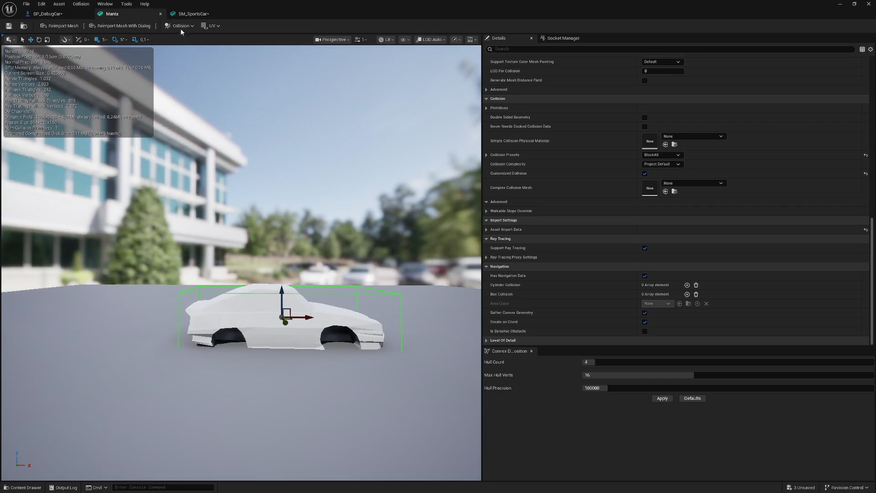
click(193, 14)
click(217, 14)
- Orbit the Manta to inspect its collision box from the front wheel, three-quarter and front views, then return to BP_DebugCar
right_drag(305, 189, 304, 260)
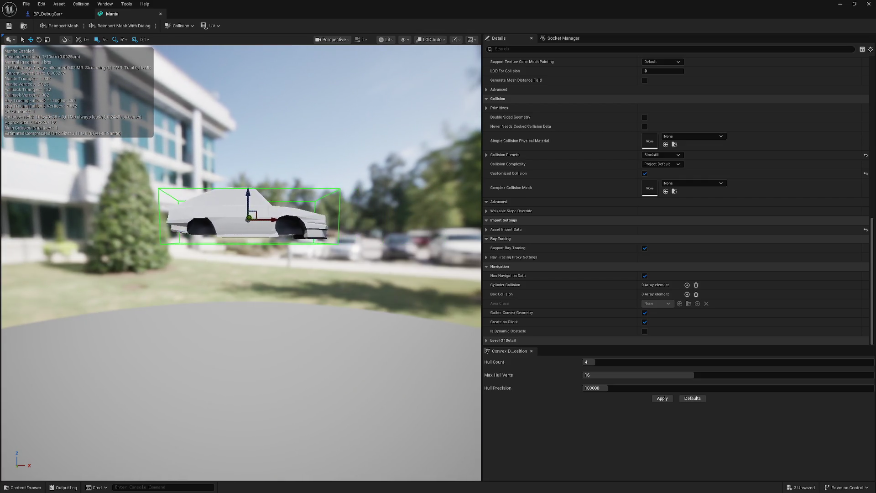
mouse_move(304, 260)
right_down()
mouse_move(356, 260)
mouse_move(384, 273)
mouse_move(356, 274)
right_up()
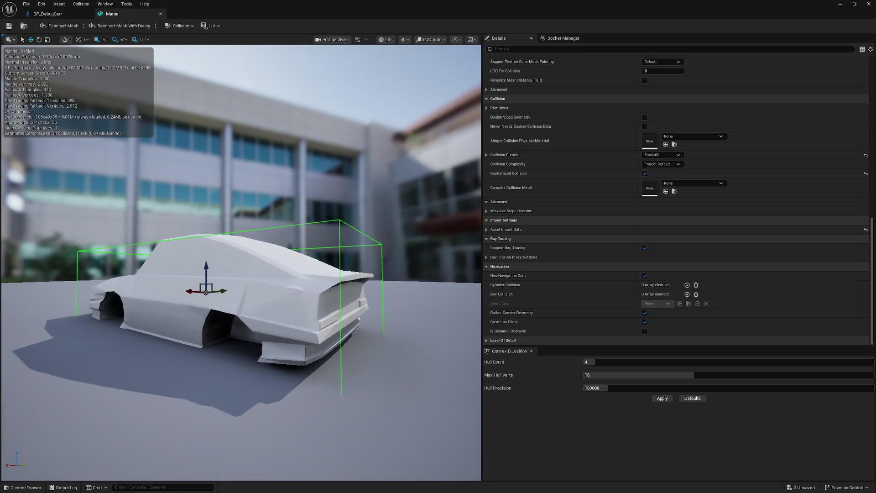
drag(356, 275, 206, 274)
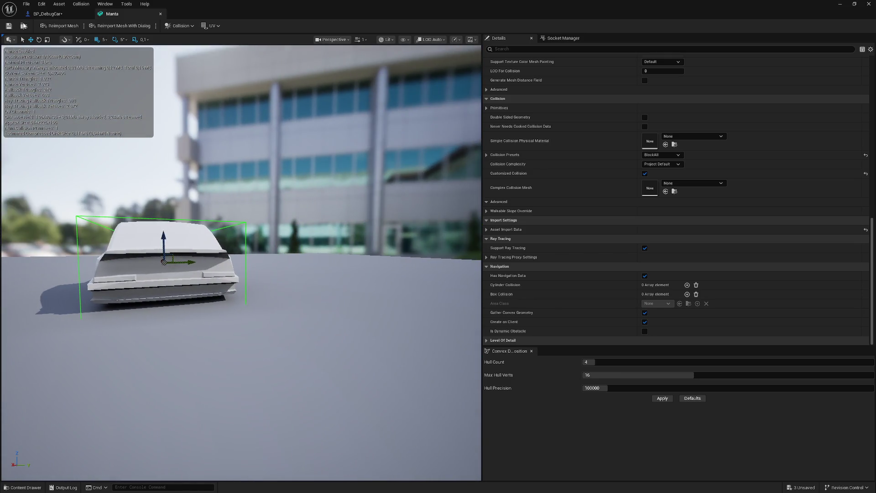
click(43, 15)
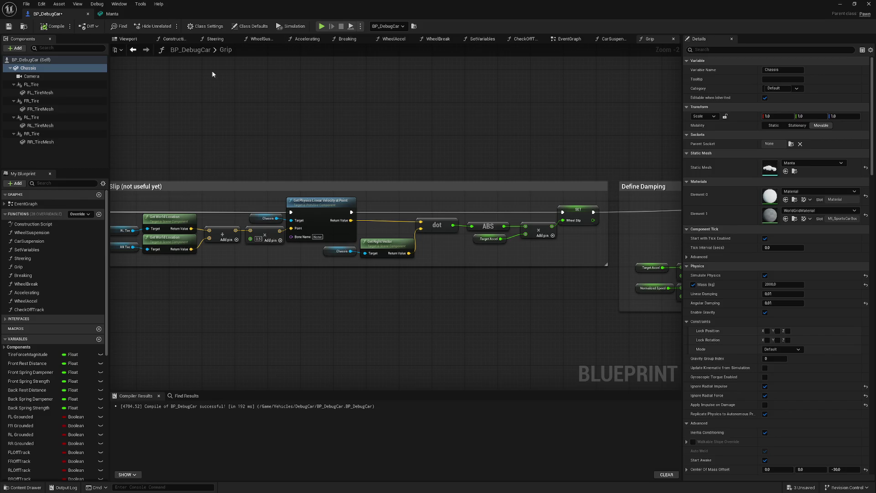
click(866, 6)
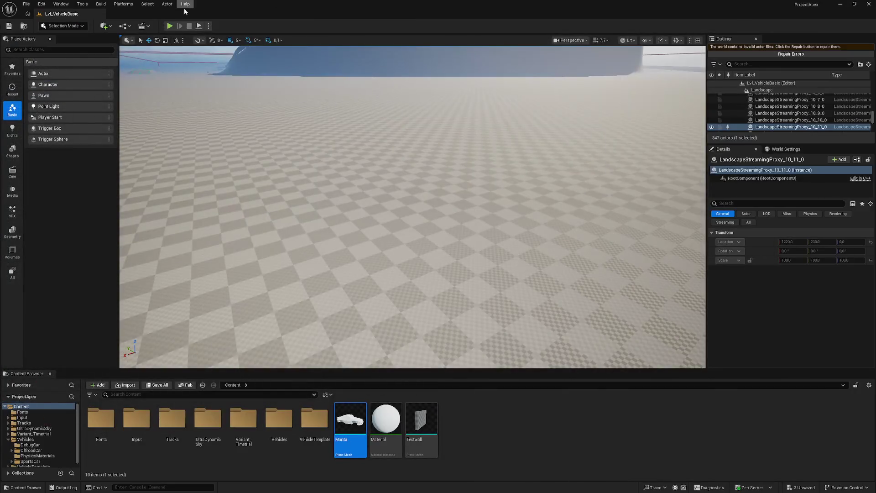
key(alt+p)
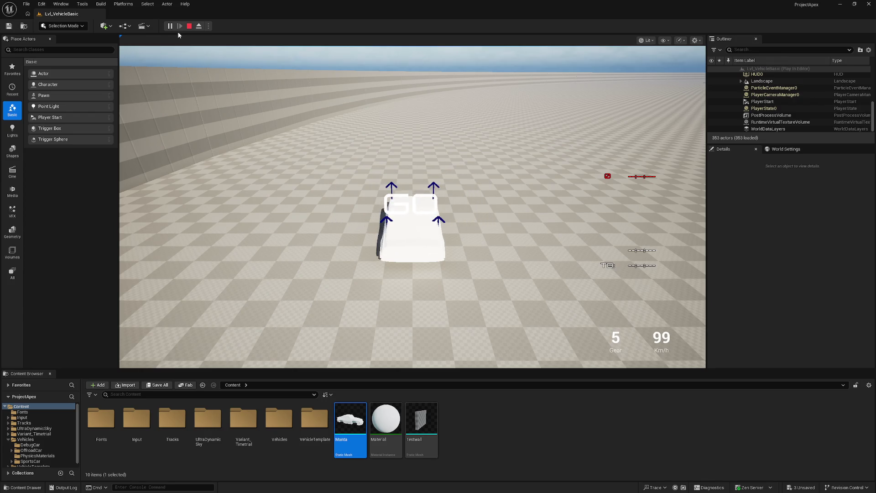
click(412, 181)
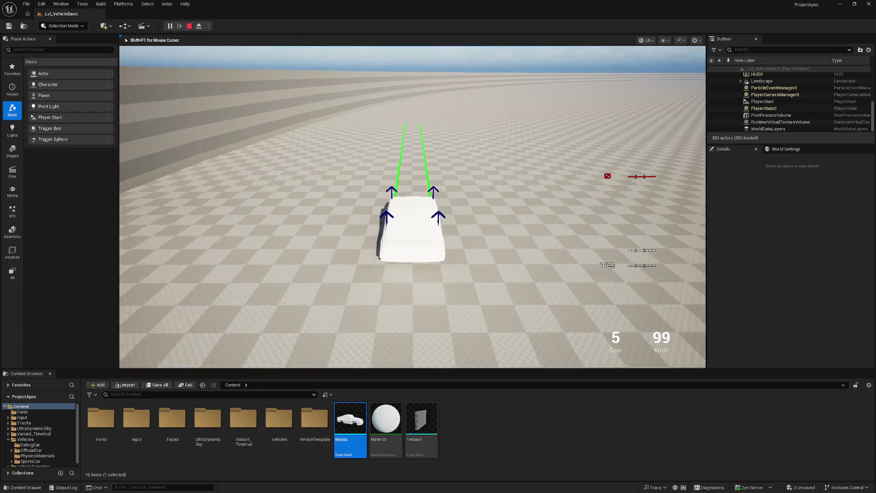
key(d)
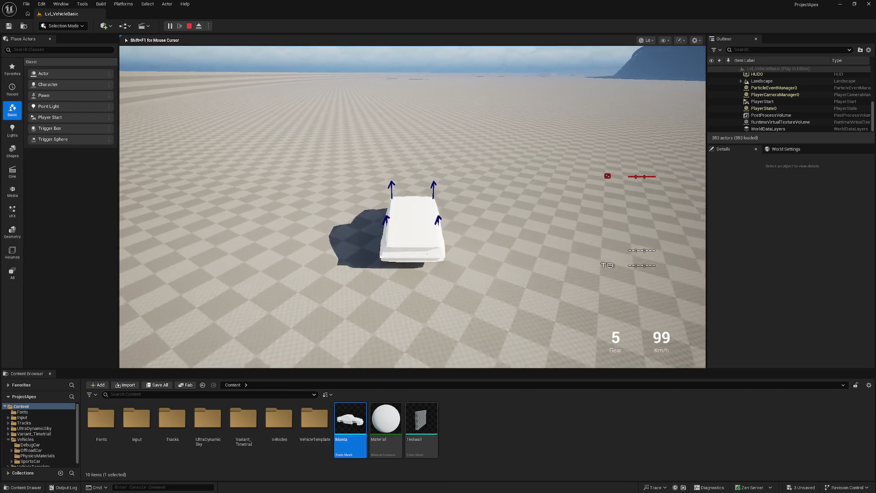
key(Escape)
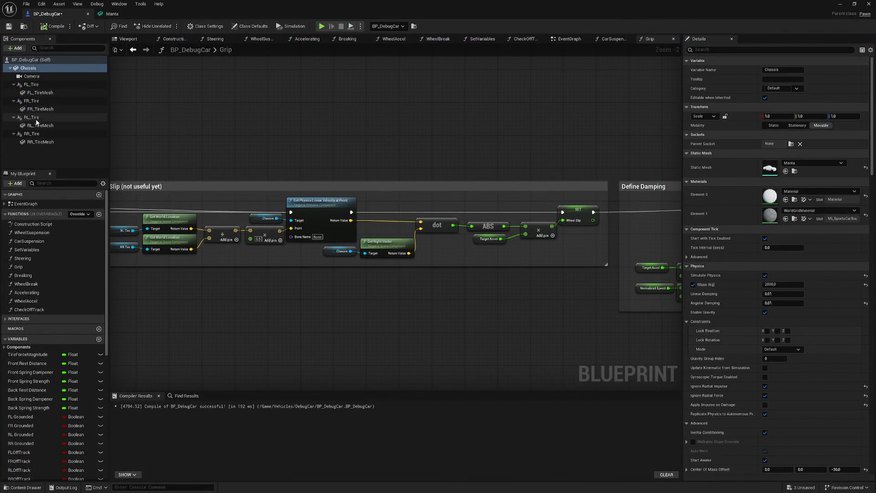
- Select the Chassis component and search its Details for the Center Of Mass Offset, then clear the search
click(52, 76)
click(41, 68)
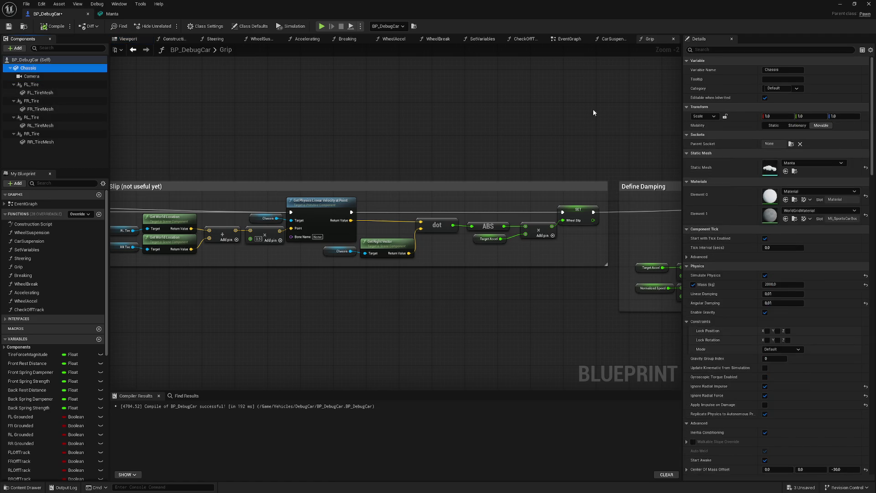
click(735, 50)
text(ca)
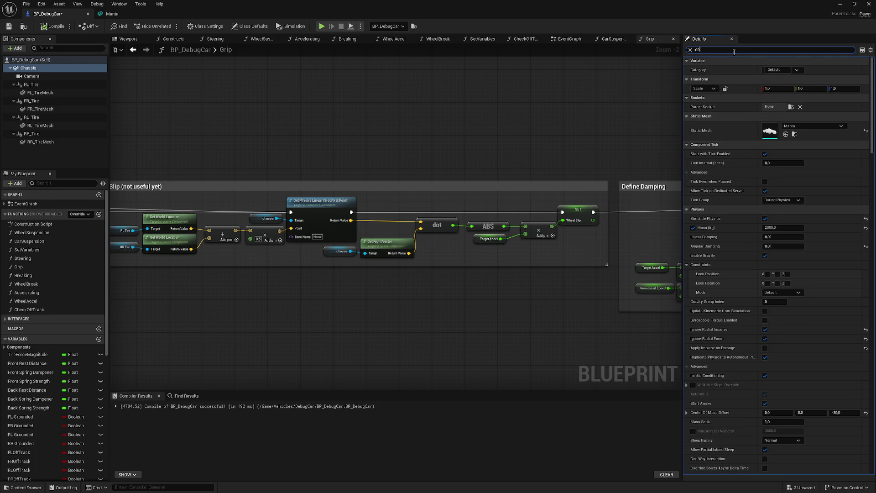
text(on)
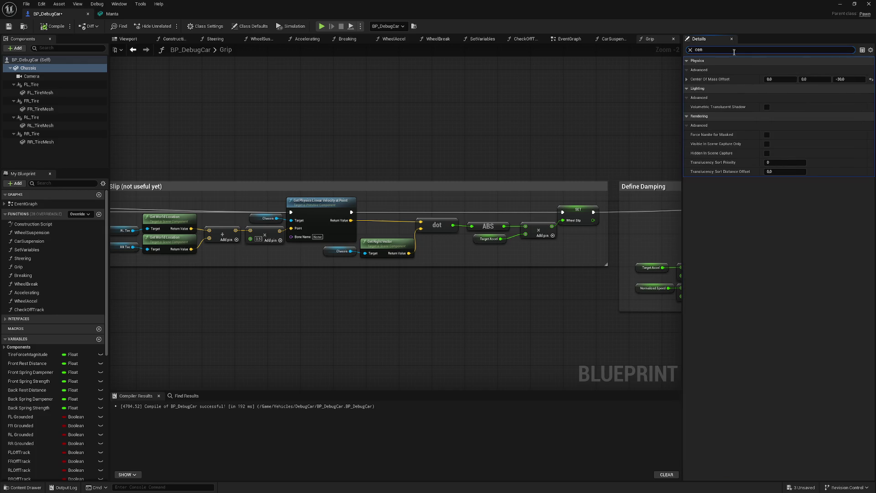
key(BackSpace)
key(BackSpace)
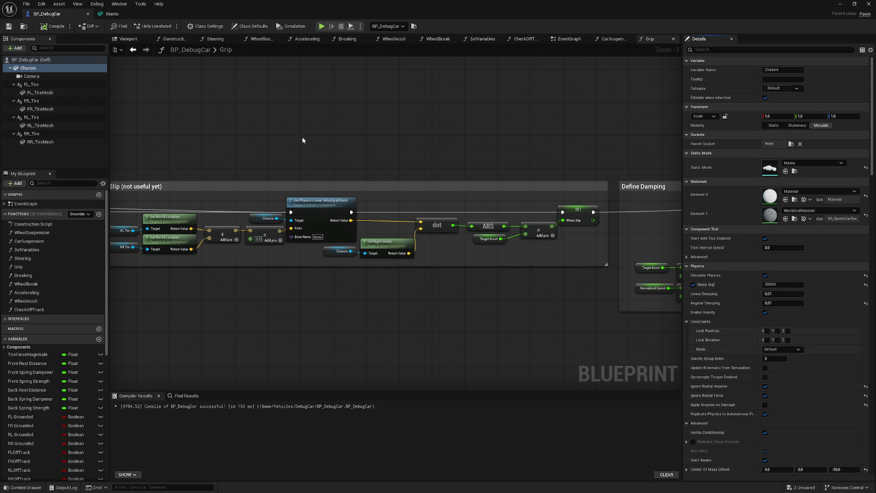
- Review the Define Damping section and put the blueprint away to return to the level
right_drag(301, 137, 222, 128)
scroll(369, 141, down, 2)
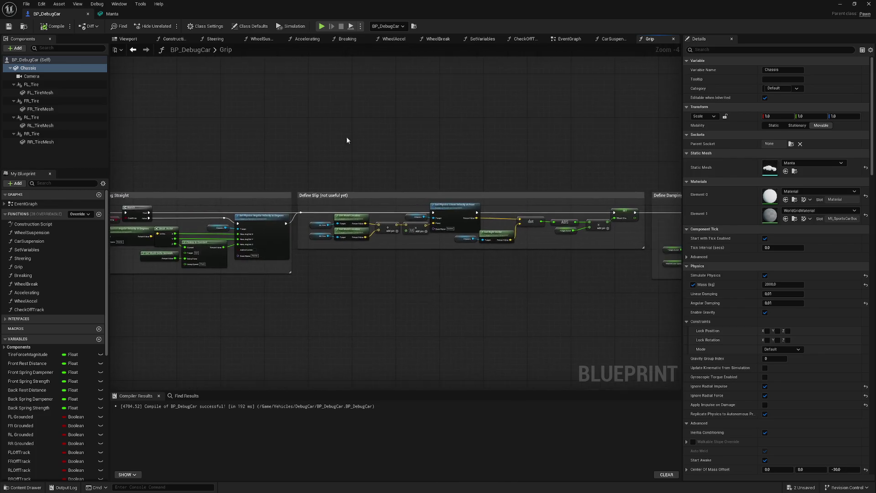
scroll(371, 130, down, 2)
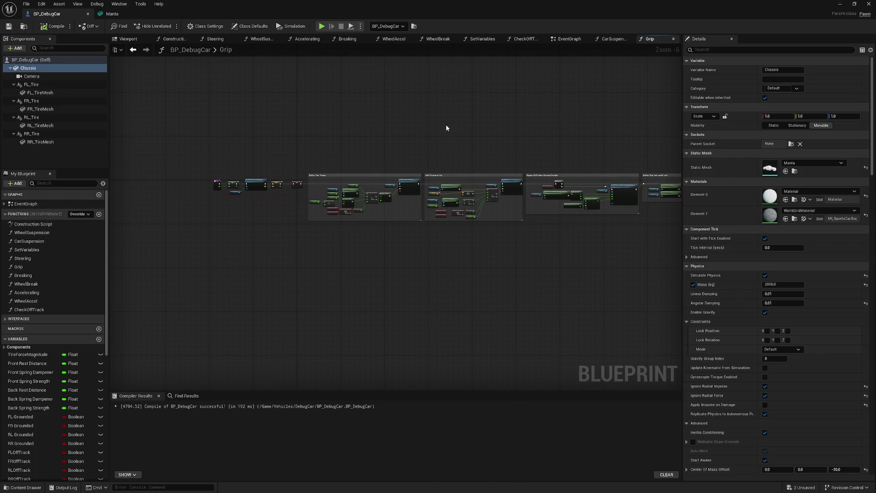
click(855, 3)
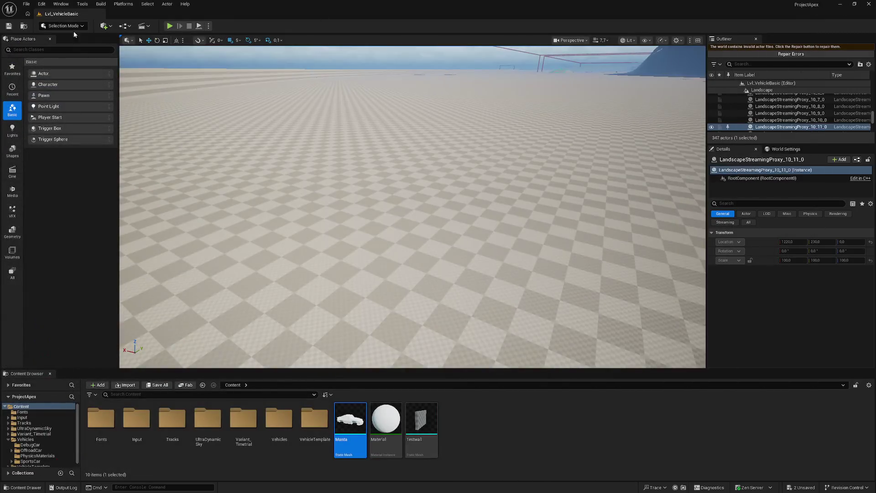
- Save all remaining unsaved assets and switch over to Blender
click(8, 26)
click(840, 4)
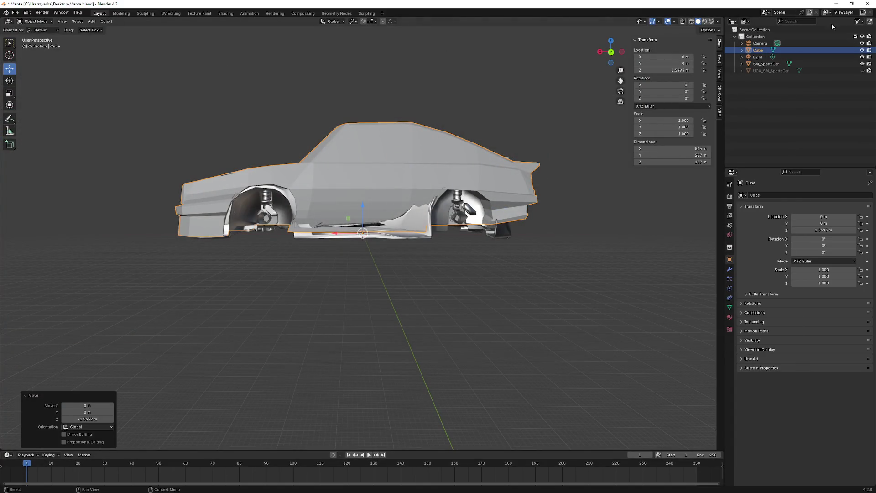
- Minimize Blender and look up toward the track in the Unreal level
click(832, 3)
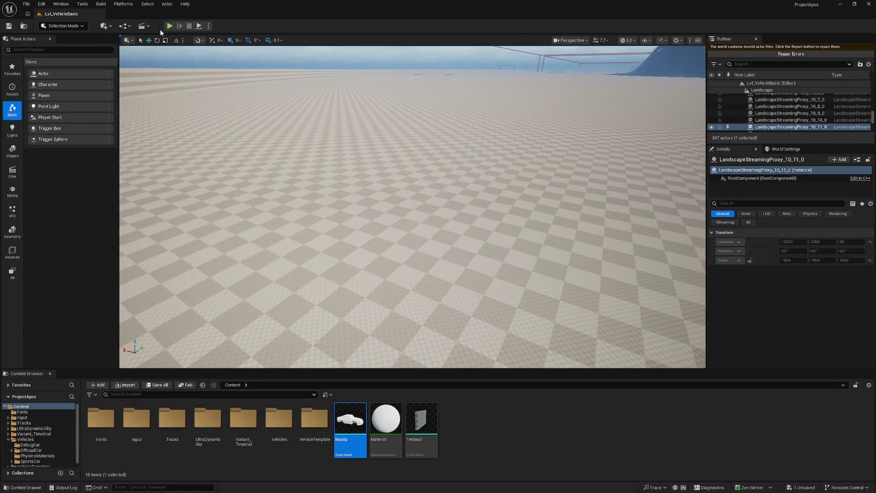
right_drag(411, 240, 383, 171)
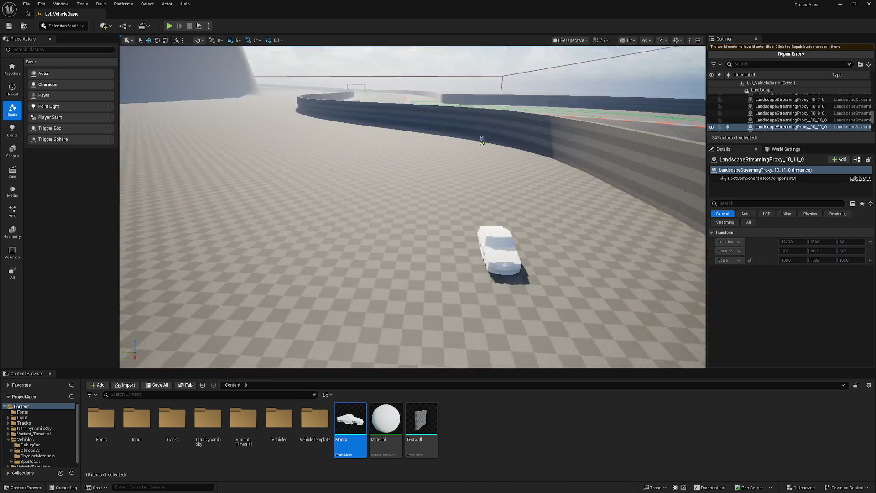
- Delete the placed BP_DebugCar from the level and start a Play-in-Editor test drive
right_drag(410, 240, 451, 296)
click(451, 296)
key(Delete)
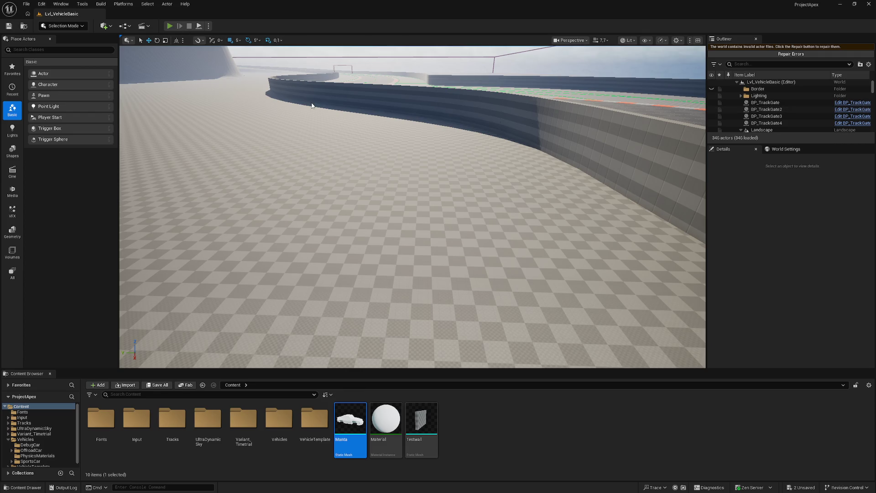
key(alt+p)
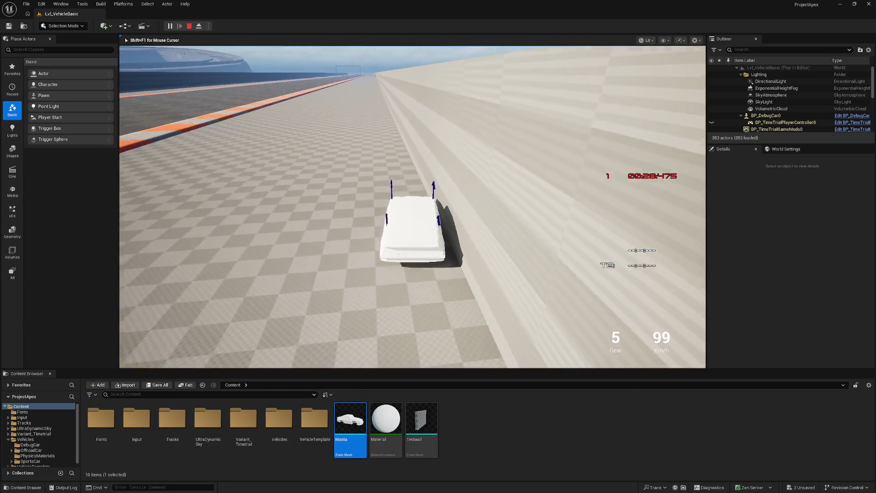
- Steer the car over the curbs and into the wall, resetting it onto the track with R each time
key(a)
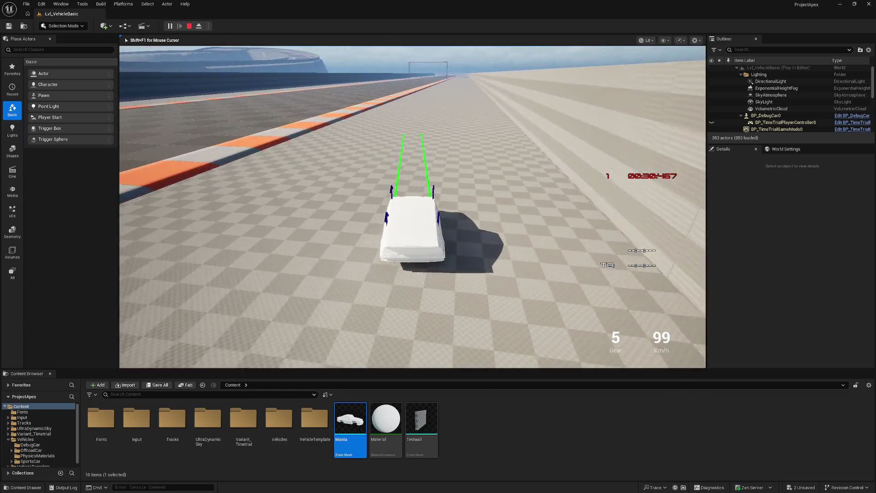
key(a)
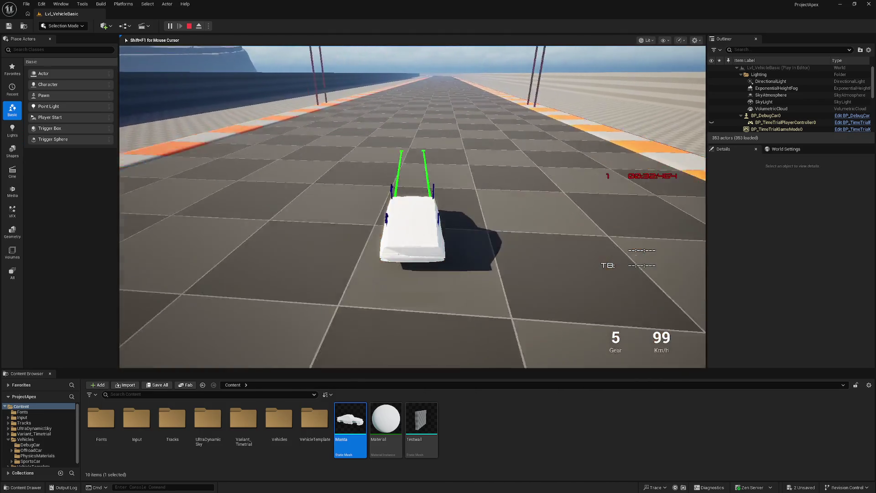
key(a)
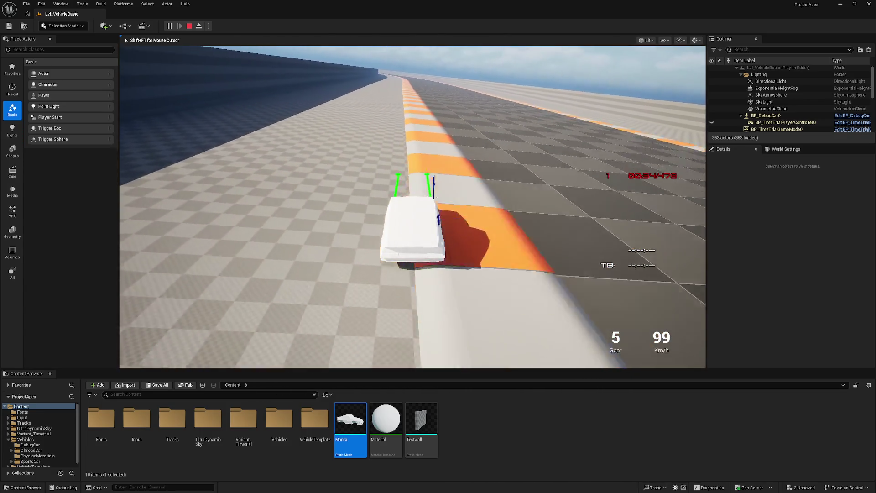
key(a)
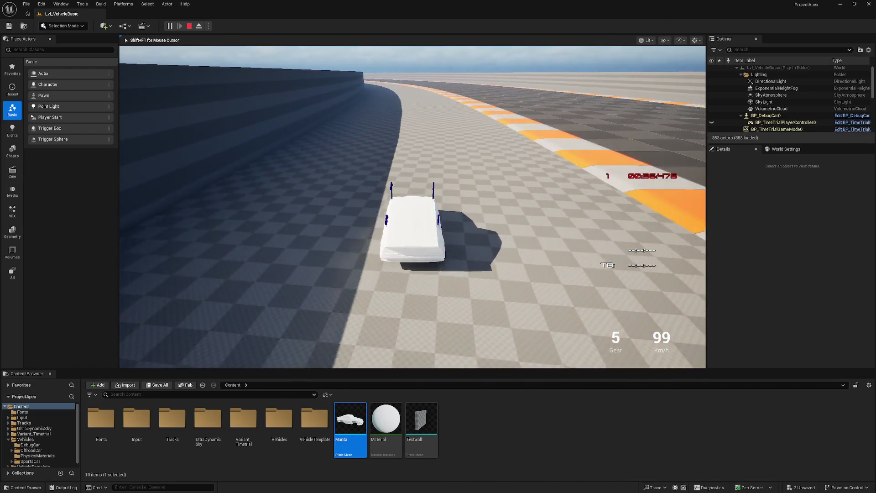
key(d)
key(a)
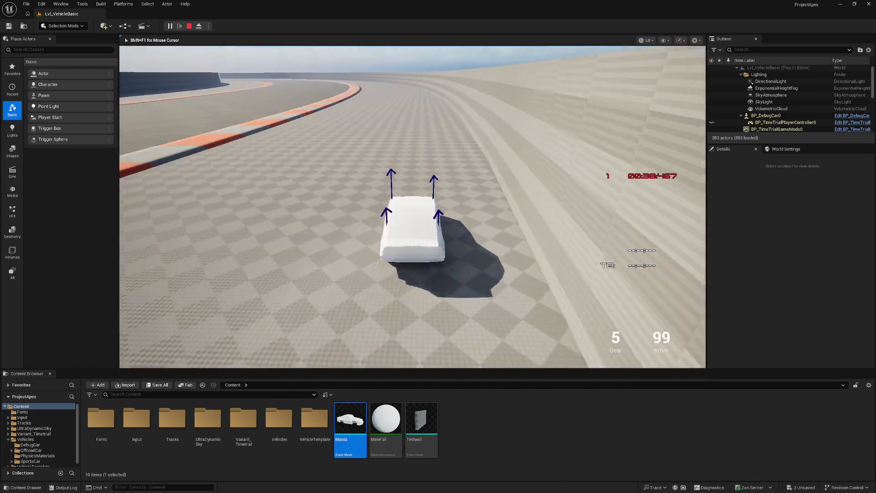
key(r)
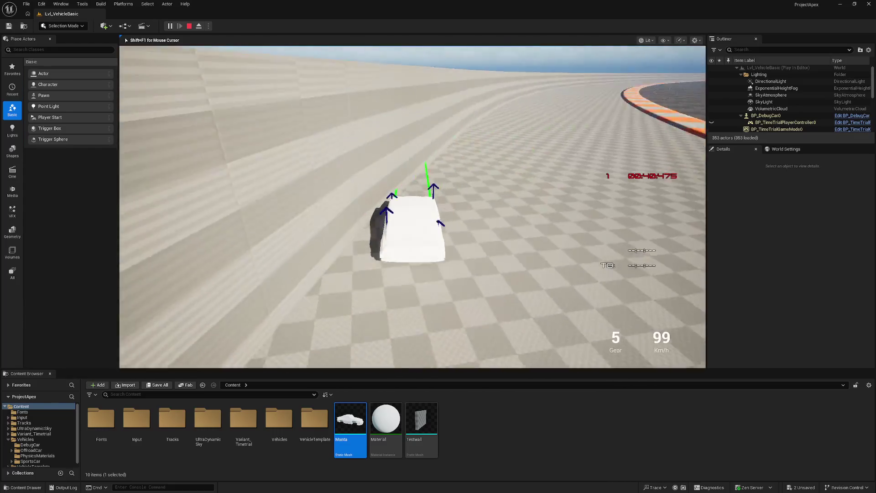
key(a)
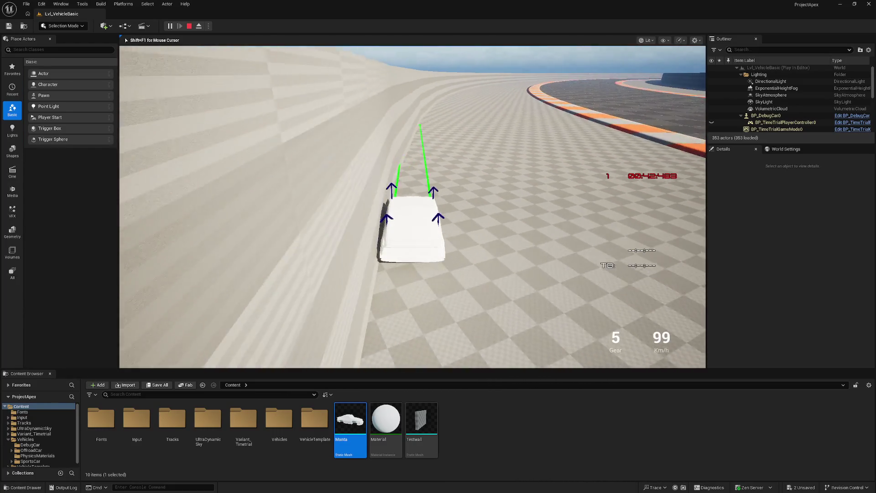
key(r)
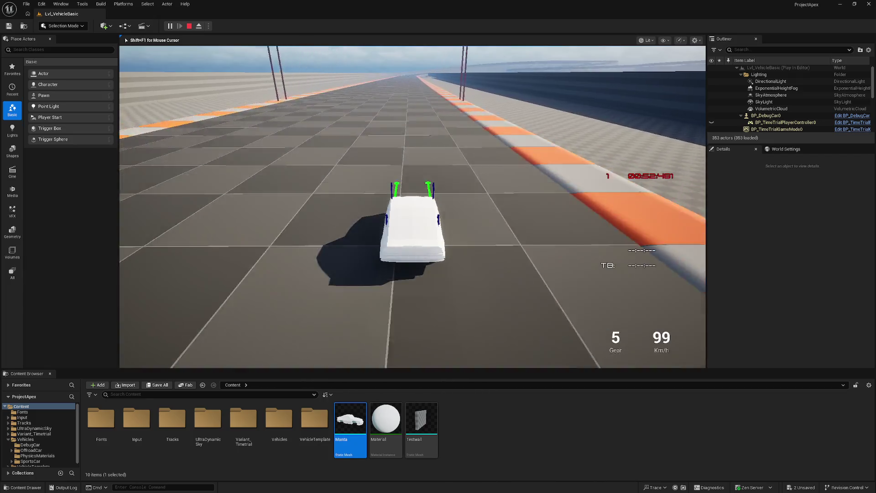
- Drive on away from the right curb with a sharp left turn, then end the play session
key(a)
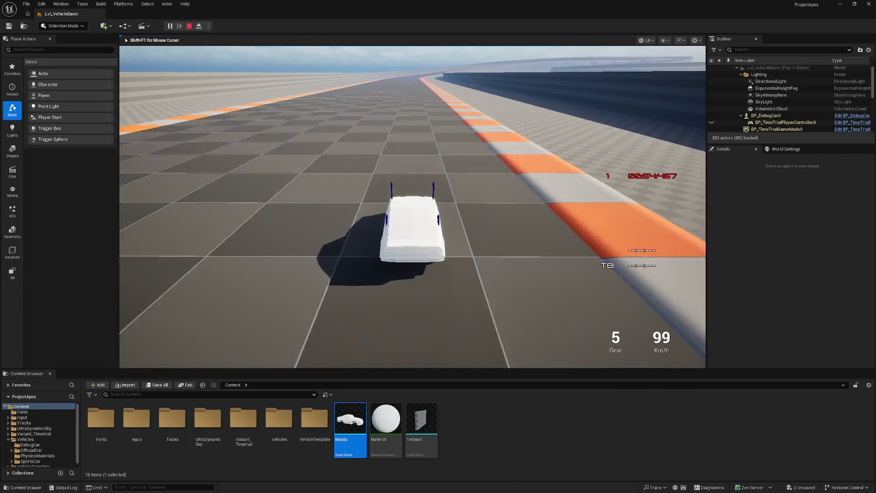
key(a)
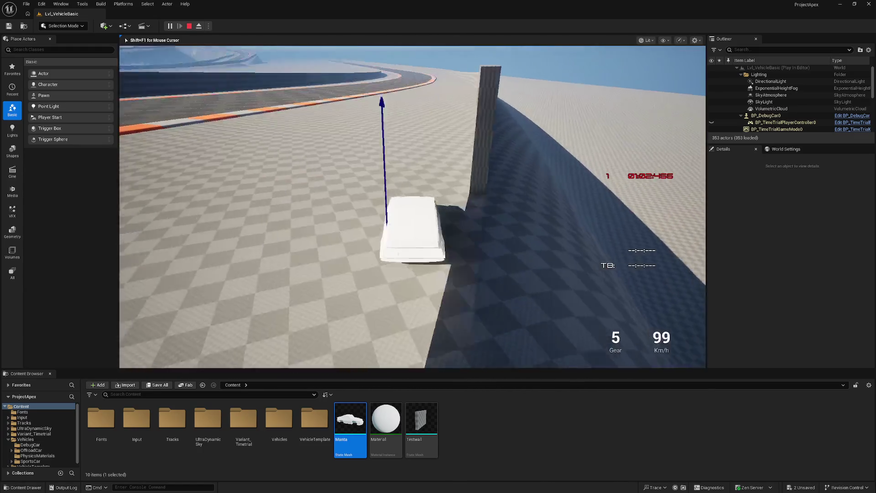
key(Escape)
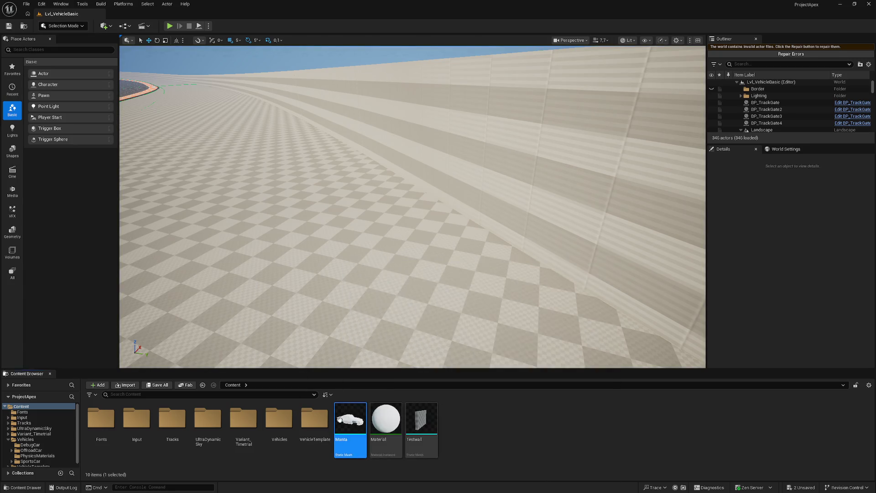
- Raise the Manta collision box slightly along Z and test it with a short drive down the track
double_click(350, 421)
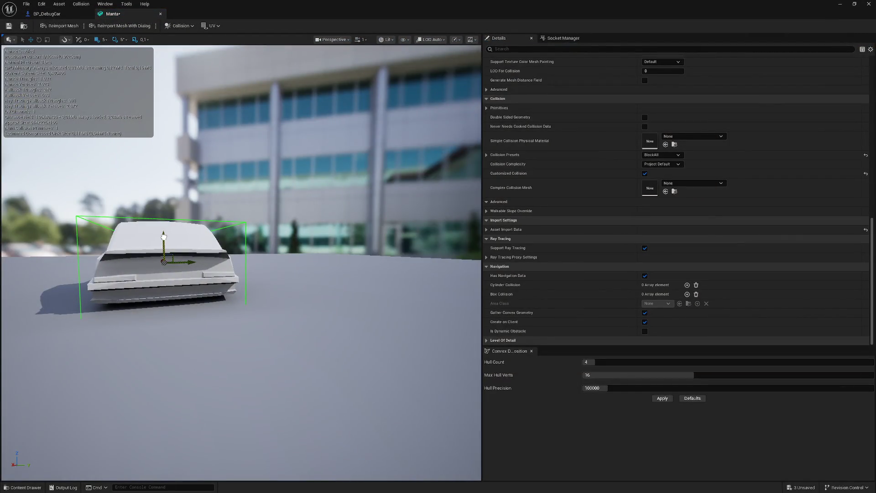
drag(164, 236, 167, 231)
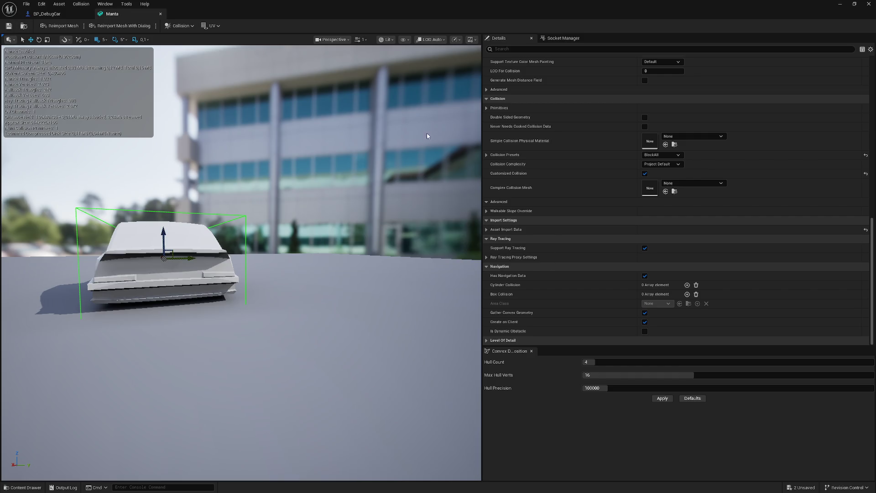
click(841, 4)
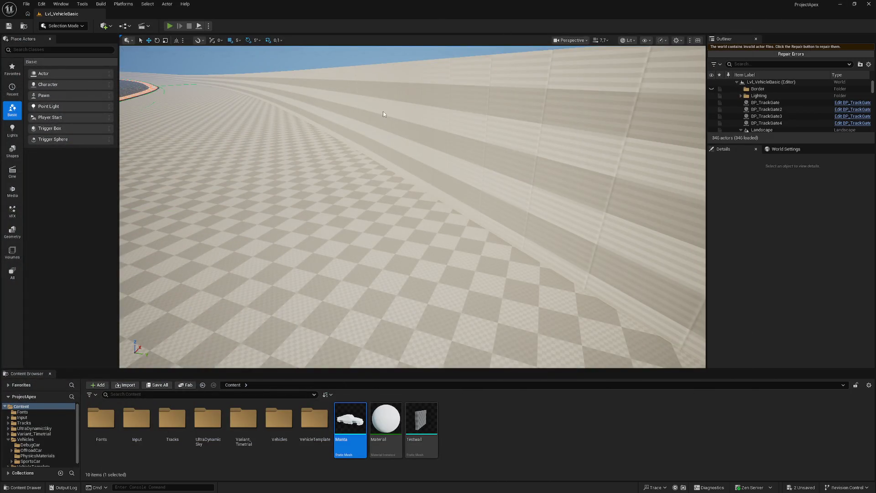
key(alt+p)
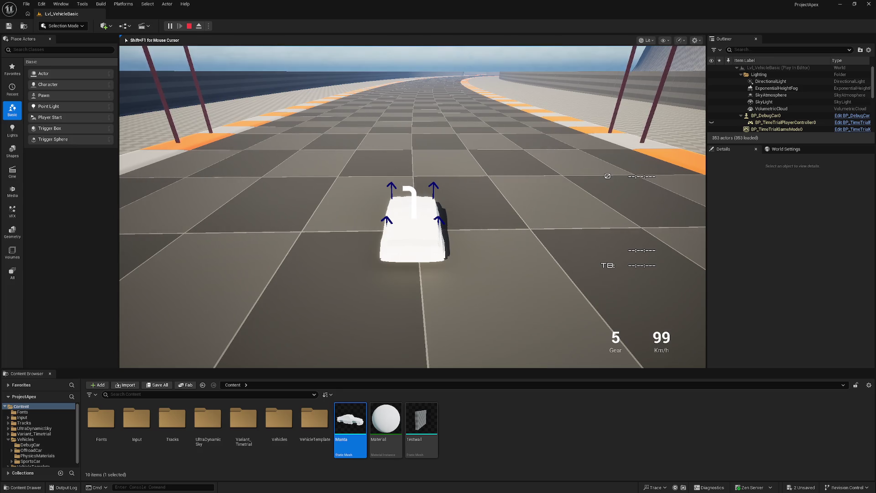
key(w)
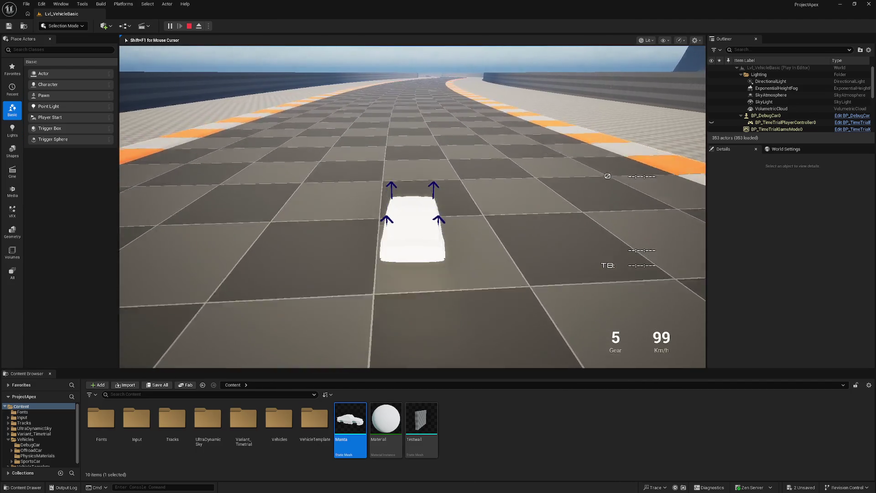
key(Escape)
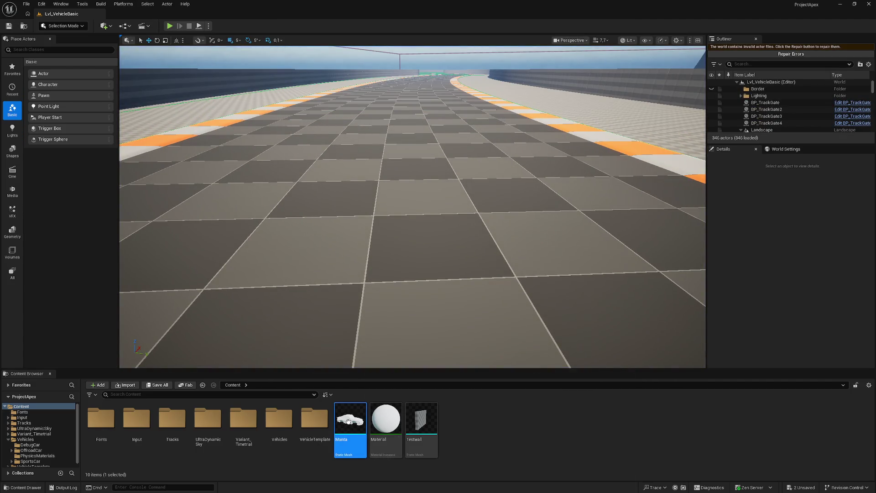
- Lower the Manta collision box slightly again and save the Manta mesh asset
double_click(348, 421)
drag(163, 233, 163, 236)
click(8, 25)
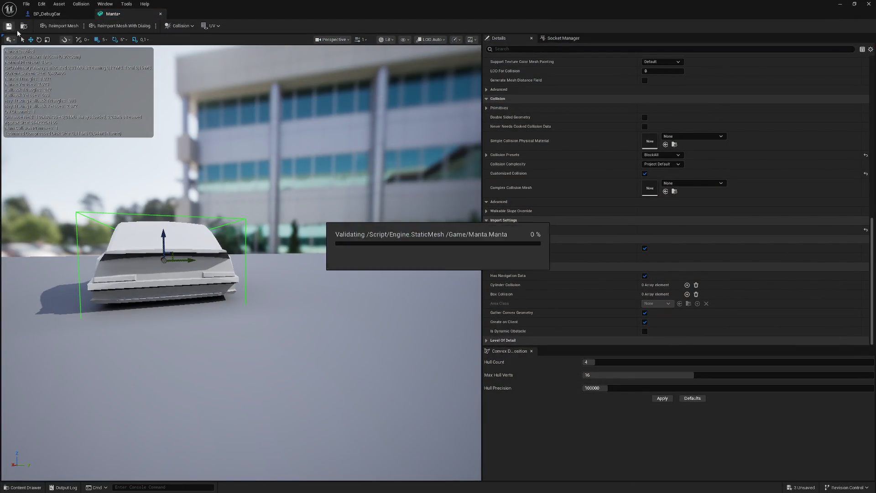
click(863, 4)
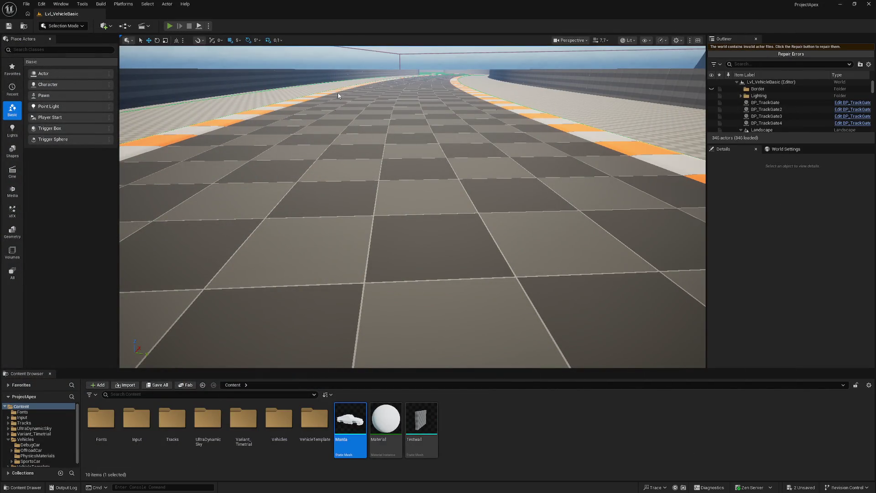
- Start a new test drive and steer the car right along the curve, then left across the curb and runoff
key(alt+p)
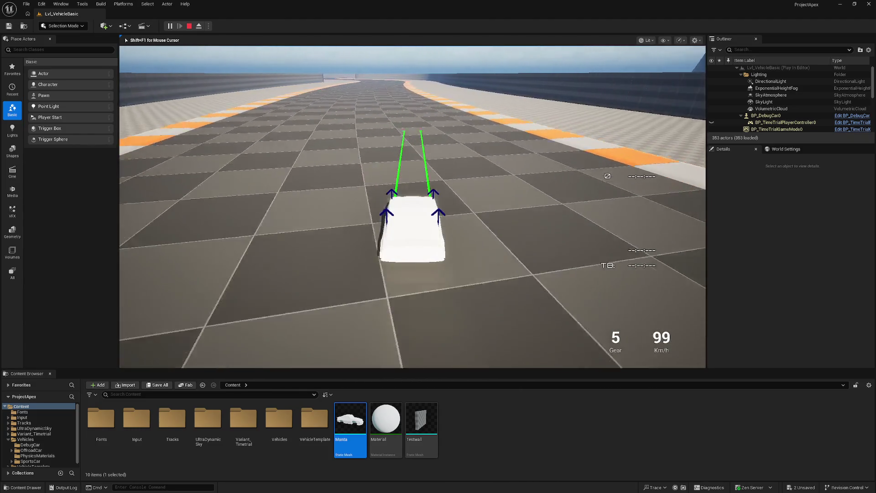
key(d)
key(a)
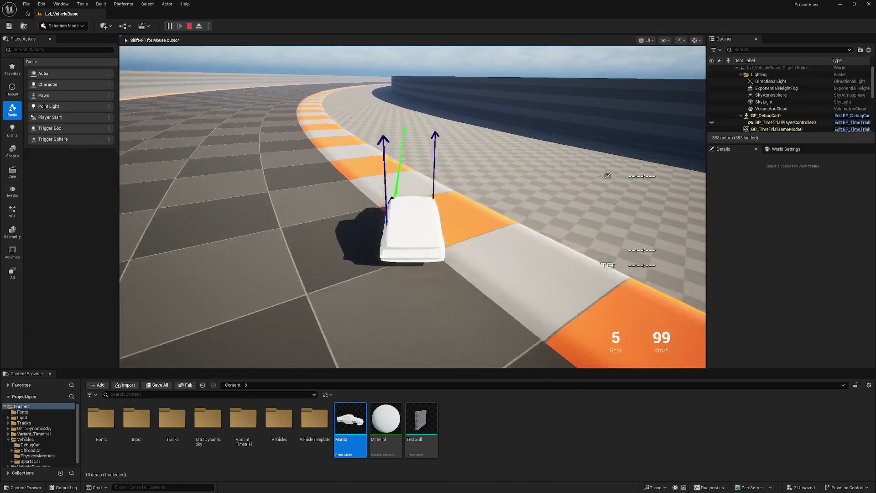
key(a)
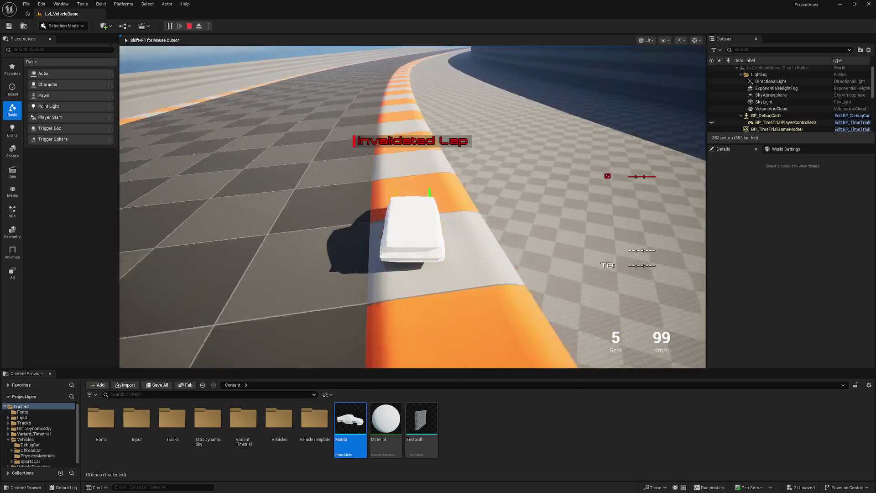
key(a)
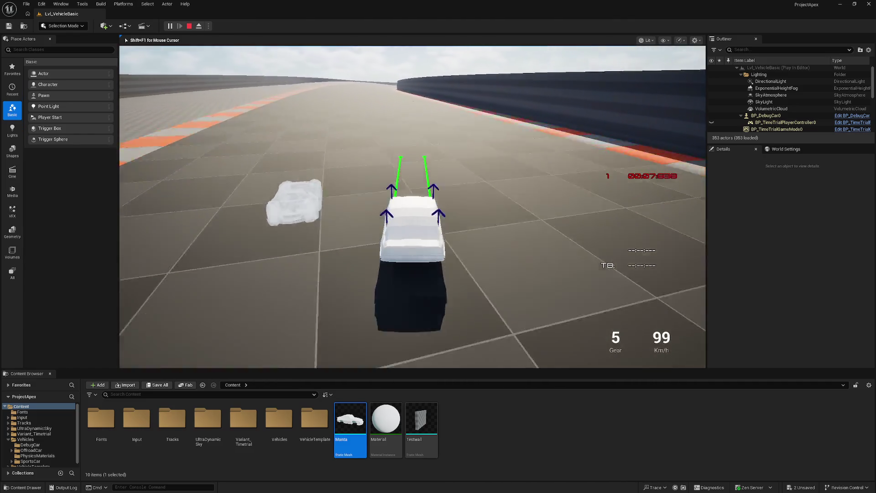
- Keep steering left through the circuit and right onto the straight to complete a second timed lap
key(a)
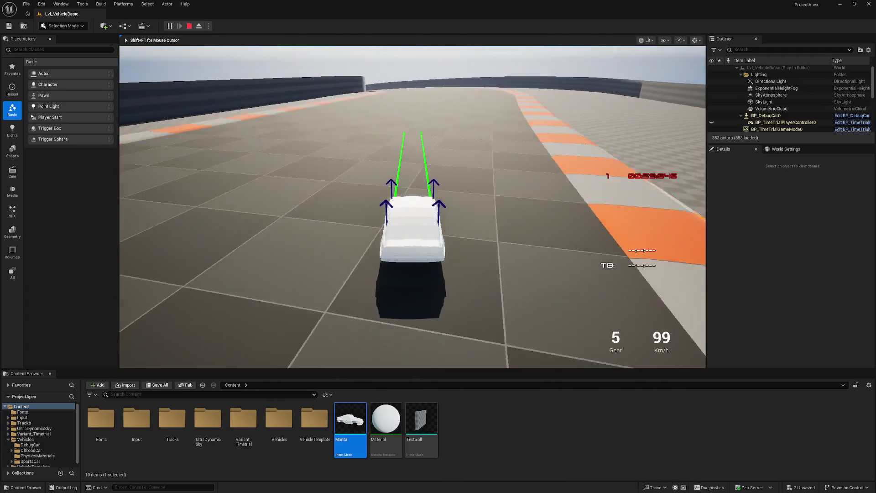
key(a)
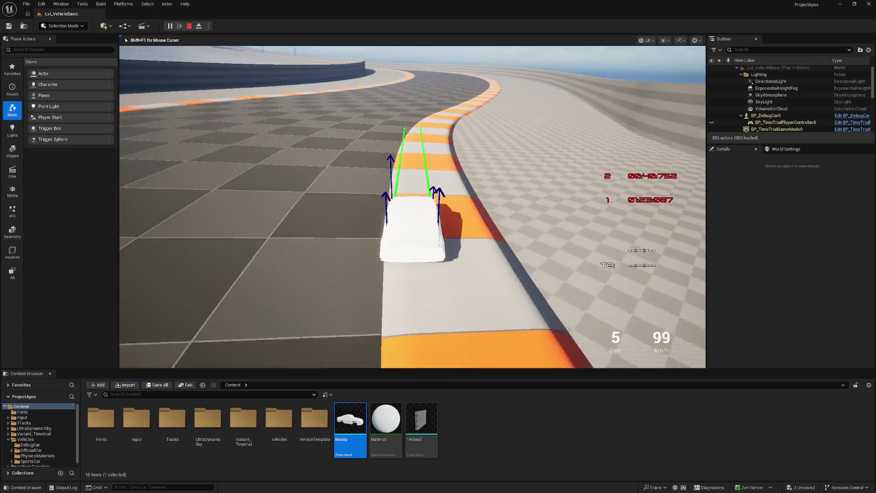
key(d)
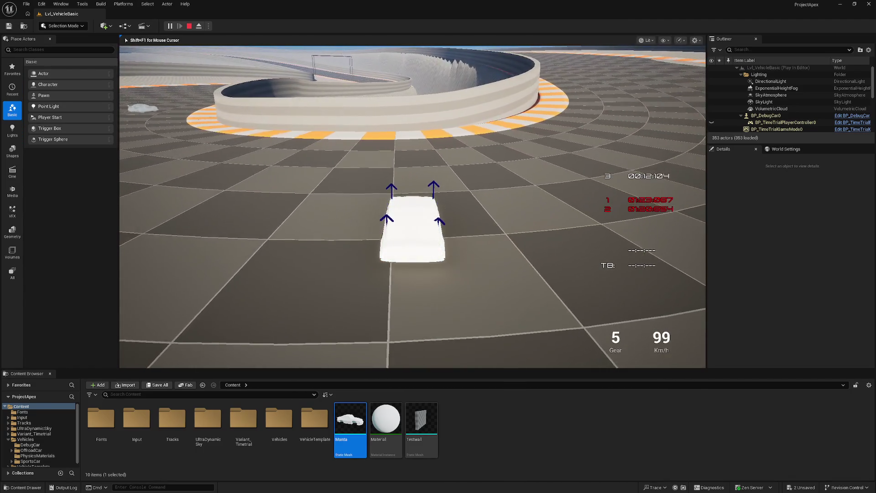
- End the Play-in-Editor session and return to the track level editor
key(Escape)
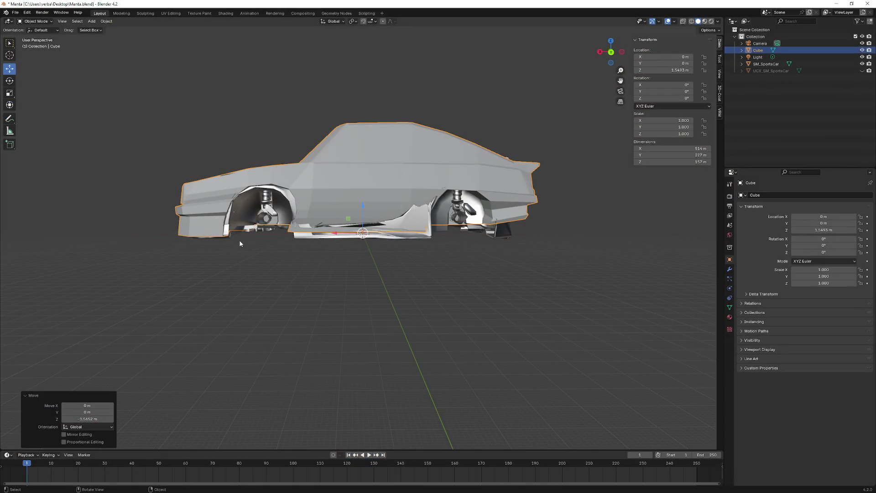
- Hide the Cube collision mesh and the SM_SportsCar model in the Outliner, leaving the scene empty
right_click(240, 243)
middle_drag(281, 260, 411, 257)
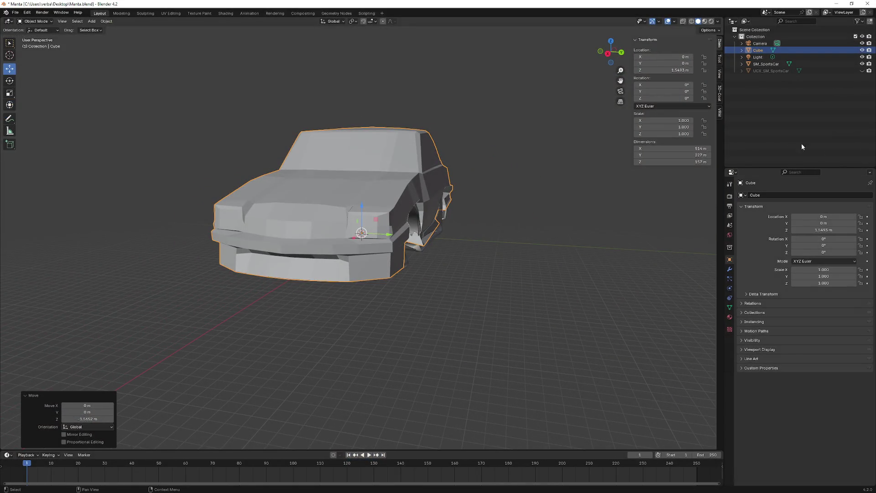
click(862, 50)
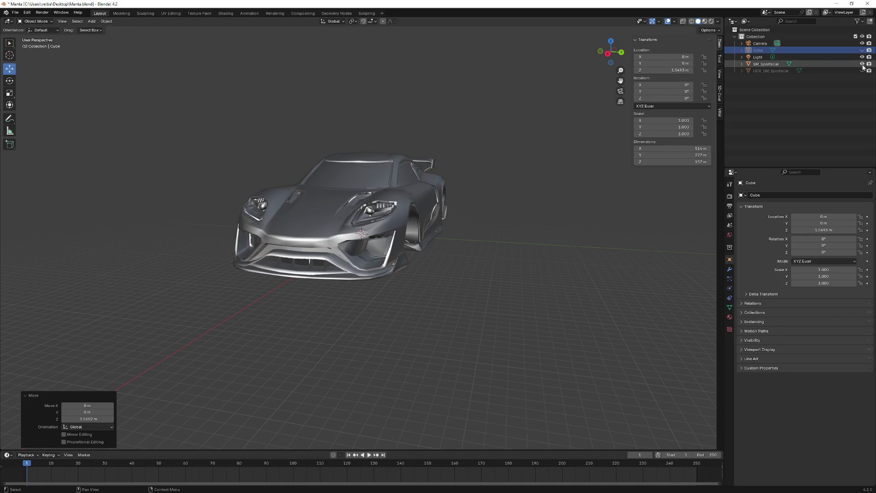
click(862, 64)
mouse_move(583, 104)
middle_down()
mouse_move(406, 167)
mouse_move(421, 181)
mouse_move(398, 166)
middle_up()
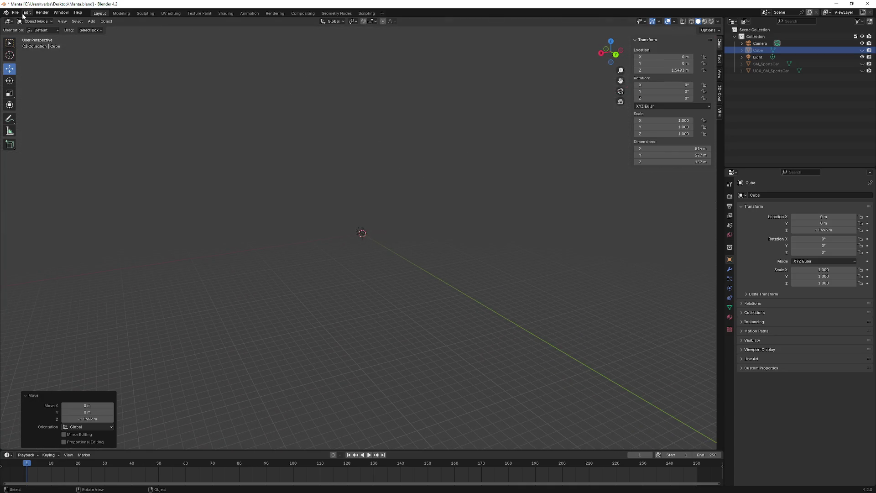
- Add a new cube, Cube.001, at the world origin from the Add Mesh list
click(91, 21)
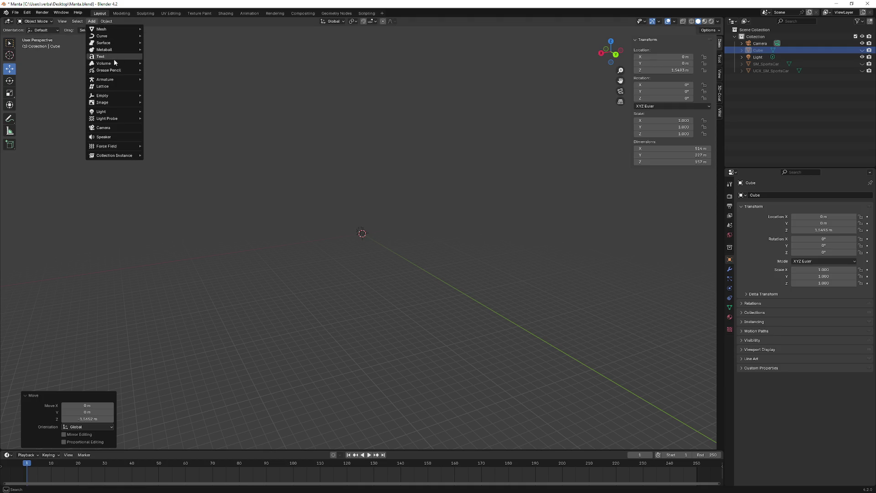
click(822, 116)
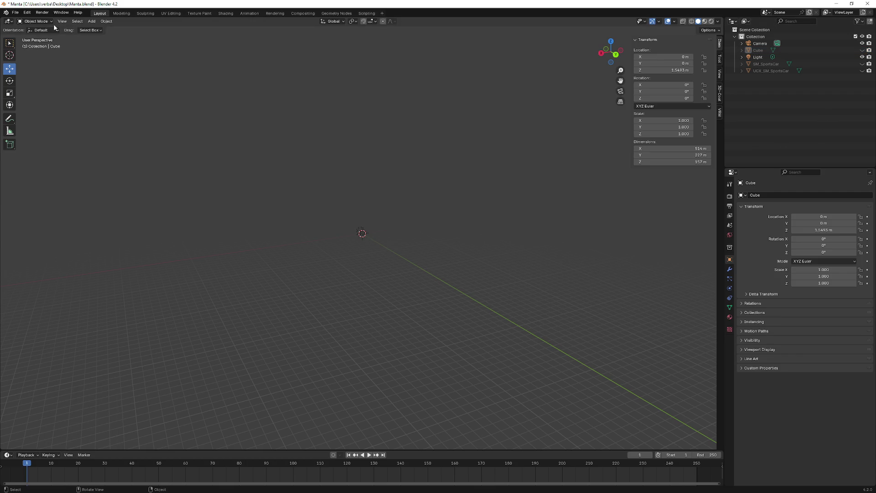
click(93, 21)
mouse_move(103, 28)
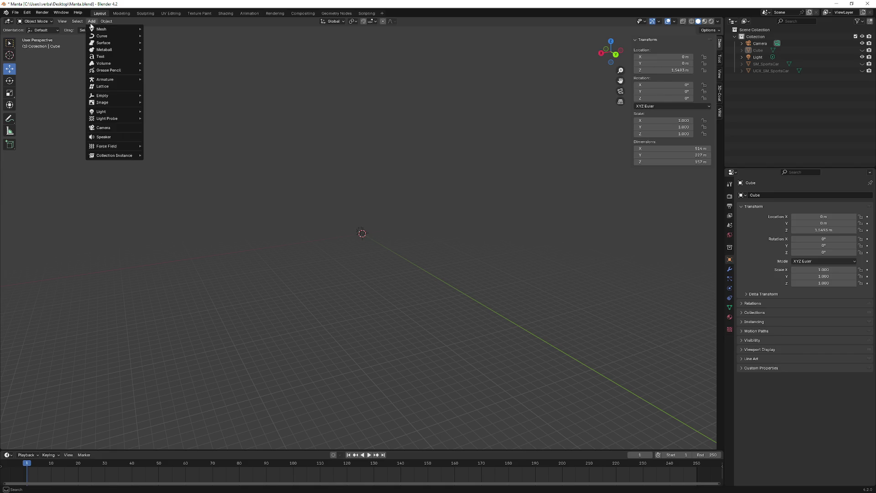
click(179, 36)
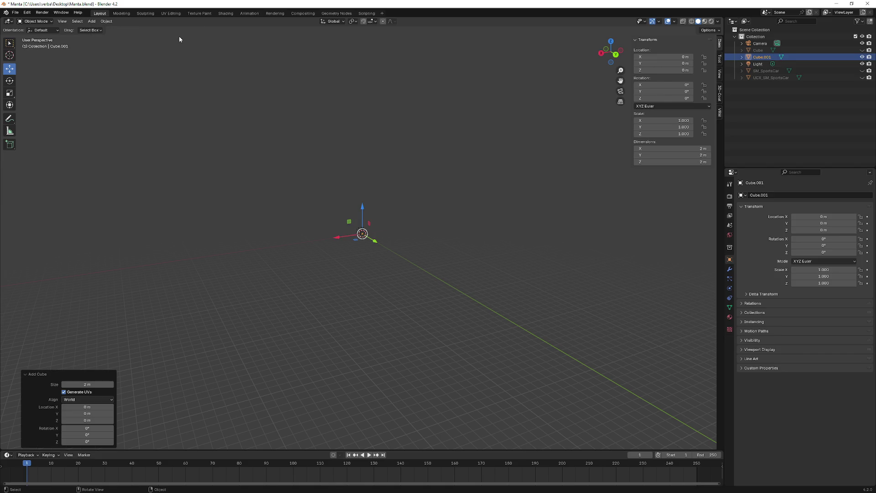
- Enlarge the new cube via the Add Cube Size field and begin entering an exact size
middle_drag(335, 119, 320, 150)
drag(103, 383, 141, 381)
click(86, 384)
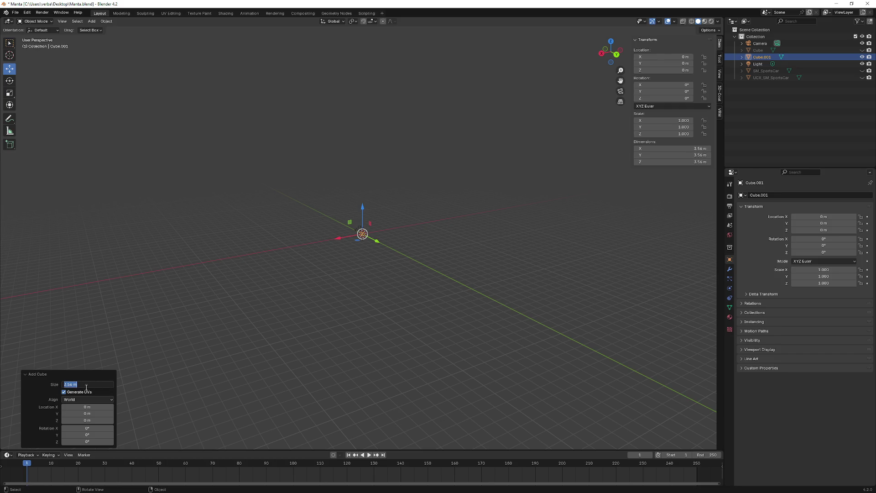
text(2.08)
- Confirm the cube's new Size value and inspect the resized cube from a couple of angles
key(Return)
mouse_move(189, 275)
middle_down()
mouse_move(210, 259)
mouse_move(220, 274)
middle_up()
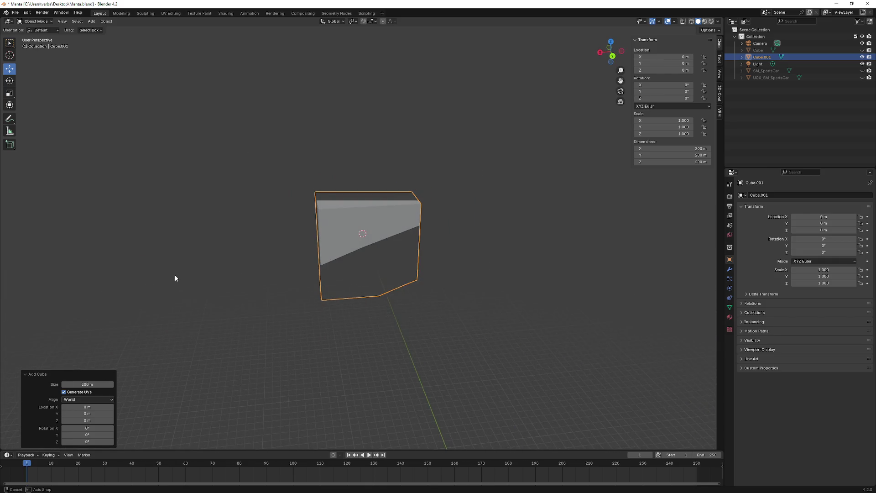
mouse_move(220, 274)
middle_down()
mouse_move(190, 268)
mouse_move(239, 263)
mouse_move(174, 277)
mouse_move(130, 238)
middle_up()
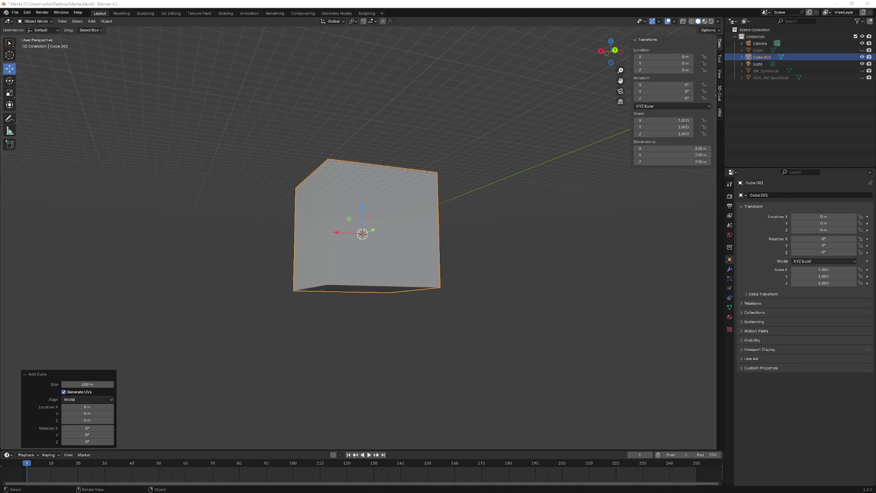
- Apply auto smooth shading to Cube.001 from its object context menu
right_click(130, 208)
click(183, 198)
middle_drag(193, 207, 186, 242)
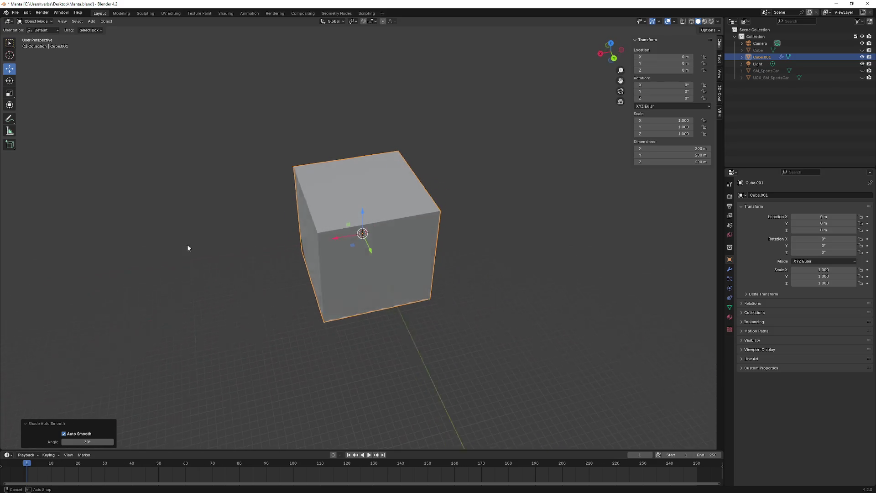
middle_drag(186, 242, 272, 251)
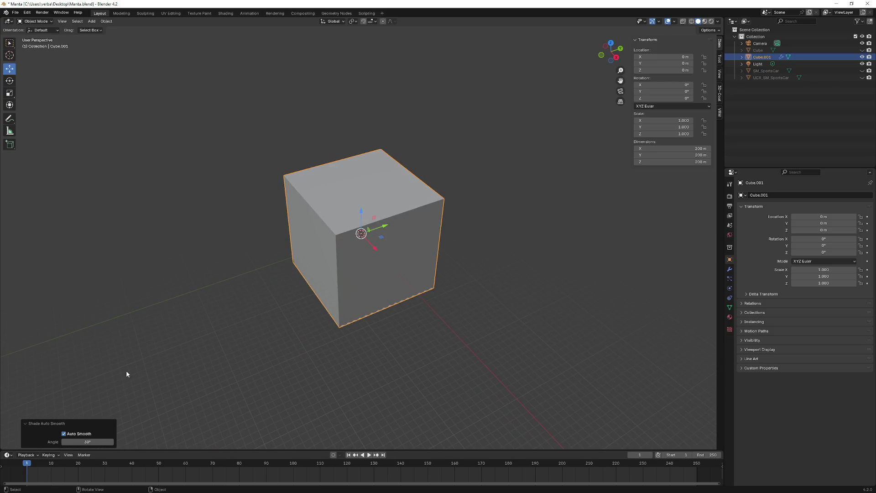
click(183, 286)
middle_drag(182, 287, 186, 273)
- Switch Cube.001 to flat shading and bring up the interaction mode list
right_click(334, 221)
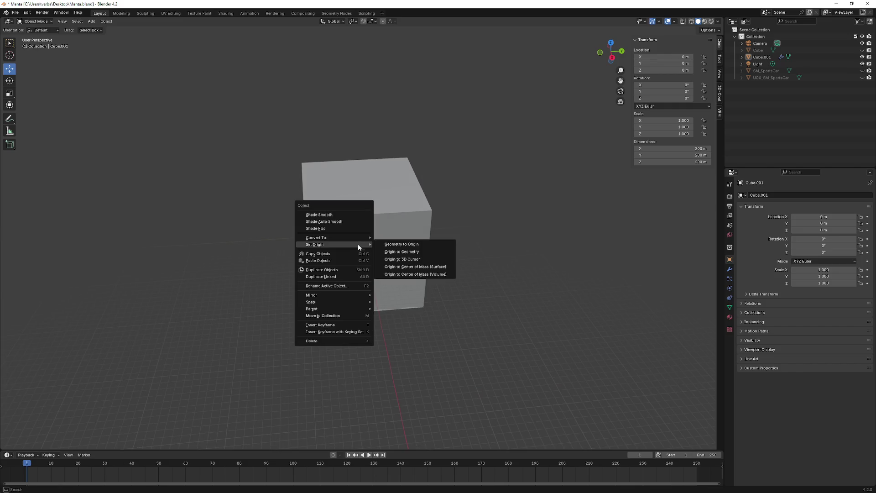
click(337, 230)
middle_drag(305, 281, 142, 368)
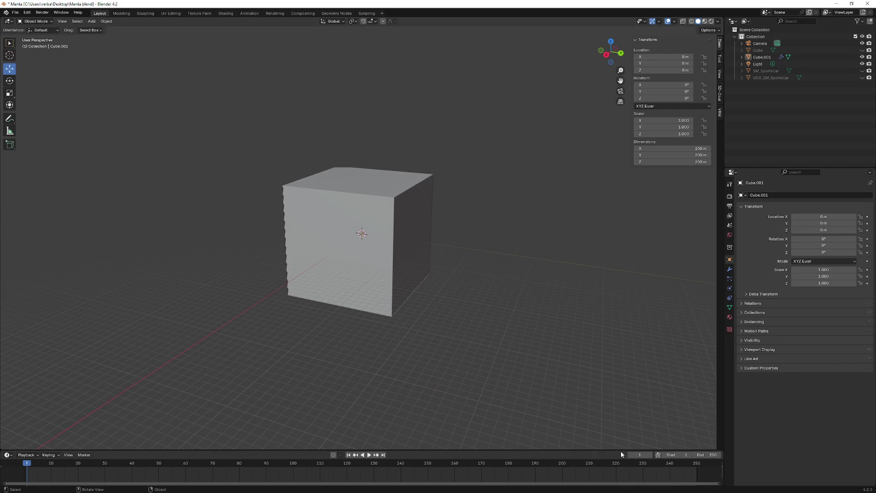
click(38, 21)
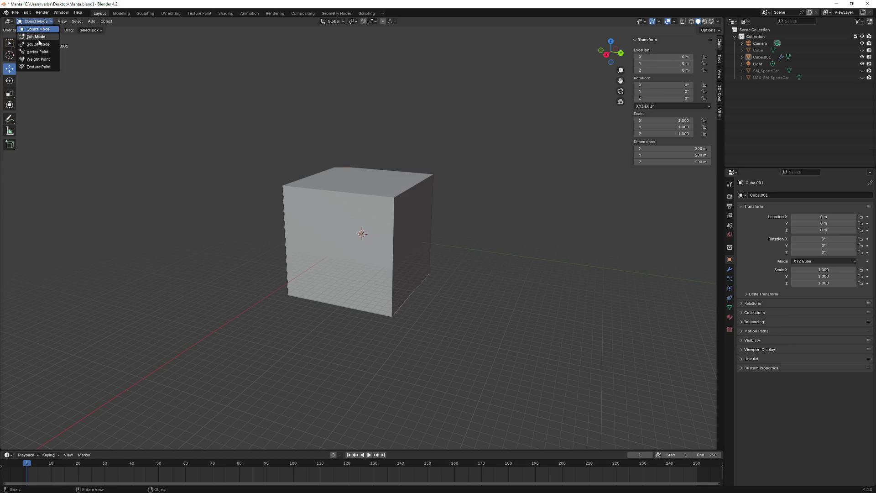
- Put Cube.001 into Edit Mode and briefly toggle the hidden car body to compare its size
click(35, 37)
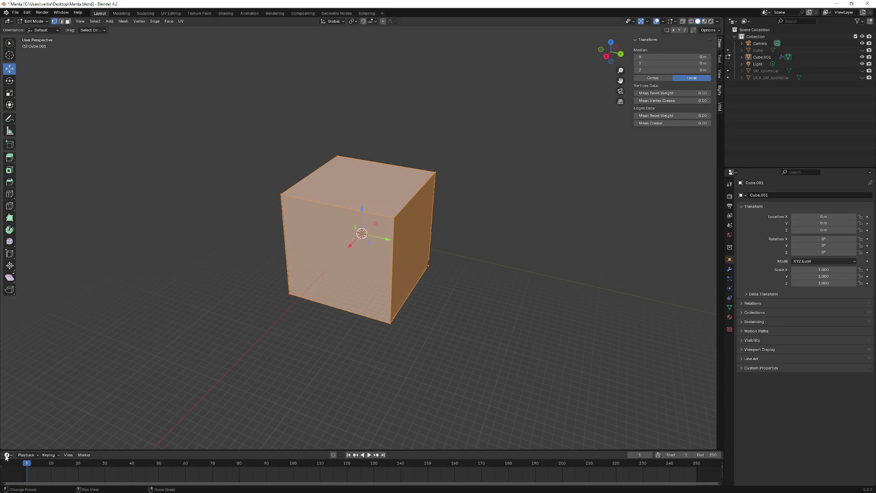
mouse_move(429, 375)
middle_down()
mouse_move(306, 264)
mouse_move(293, 286)
middle_up()
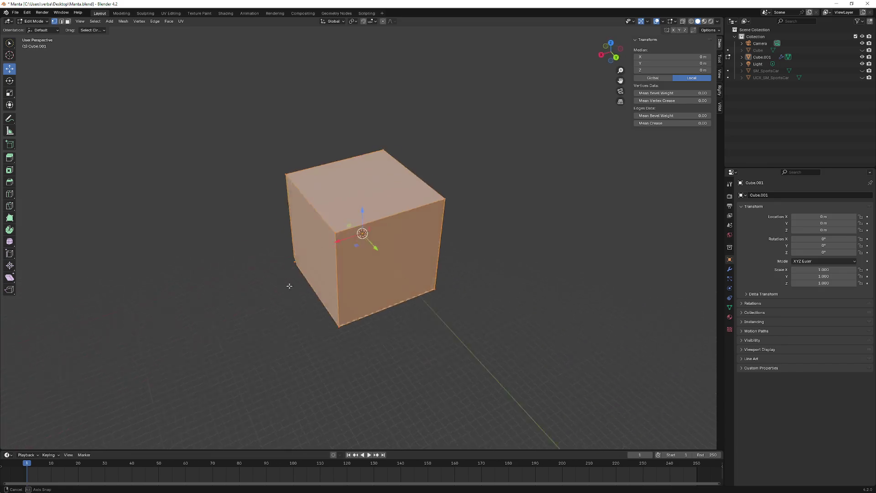
mouse_move(294, 285)
middle_down()
mouse_move(384, 276)
mouse_move(481, 288)
mouse_move(505, 280)
mouse_move(454, 288)
middle_up()
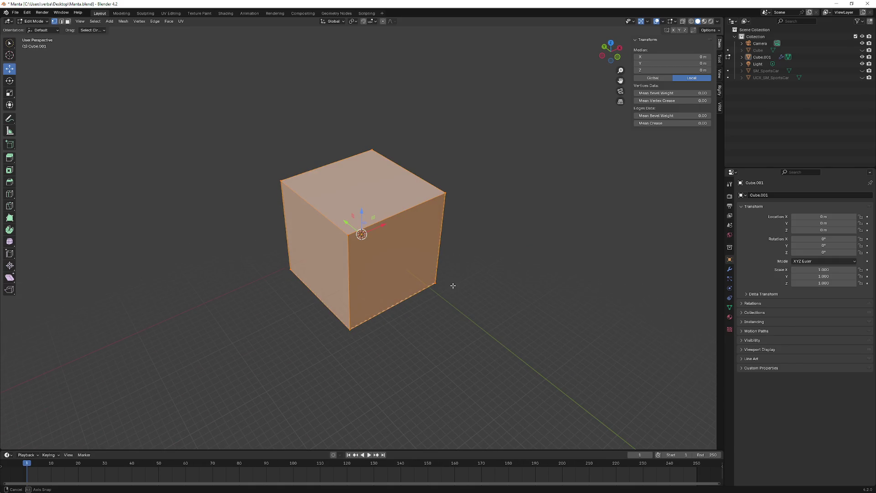
click(862, 50)
click(862, 50)
middle_drag(533, 109, 454, 103)
- Deselect all of the cube's geometry with Alt+A
key(alt+a)
middle_drag(395, 272, 396, 256)
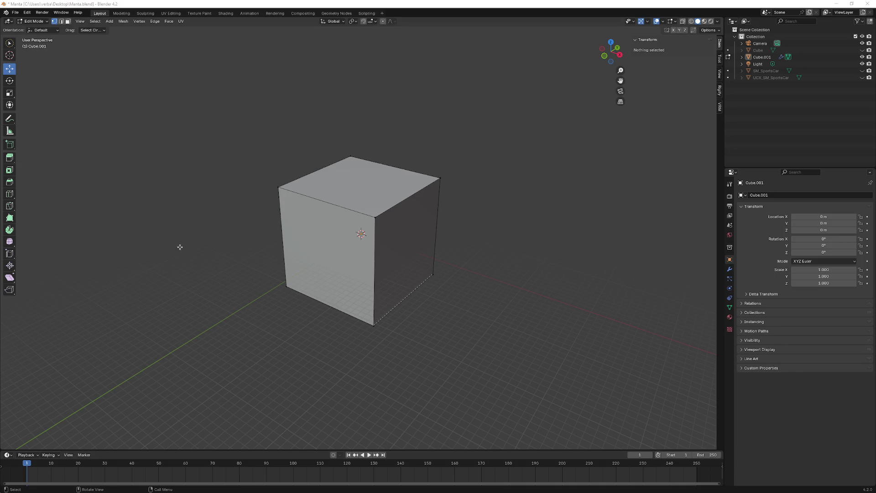
mouse_move(215, 264)
middle_down()
mouse_move(230, 245)
mouse_move(194, 262)
middle_up()
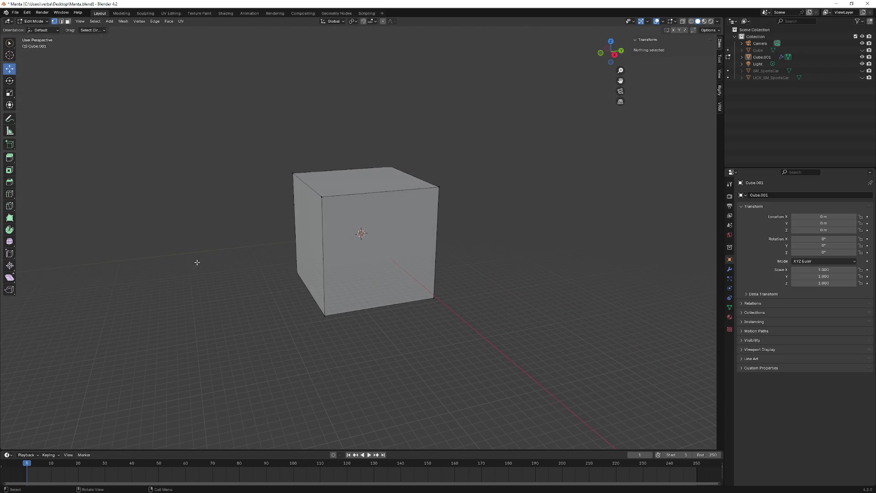
middle_drag(379, 232, 408, 228)
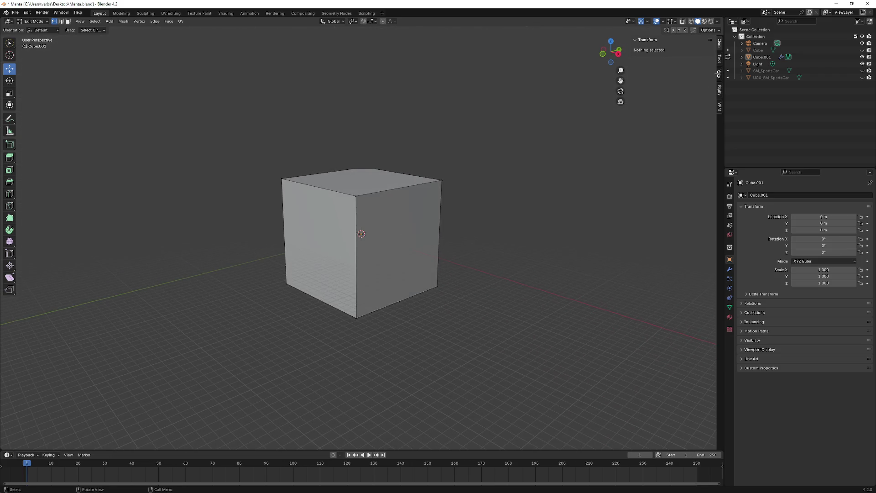
click(862, 50)
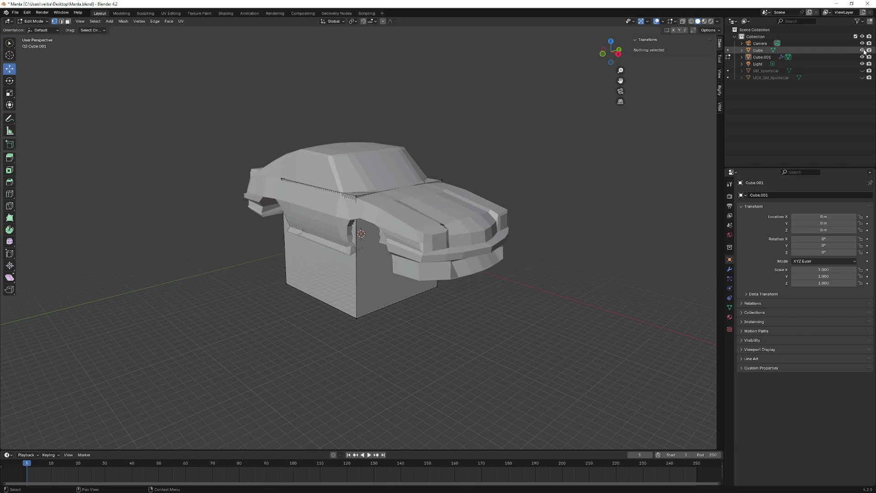
click(862, 50)
middle_drag(500, 171, 418, 216)
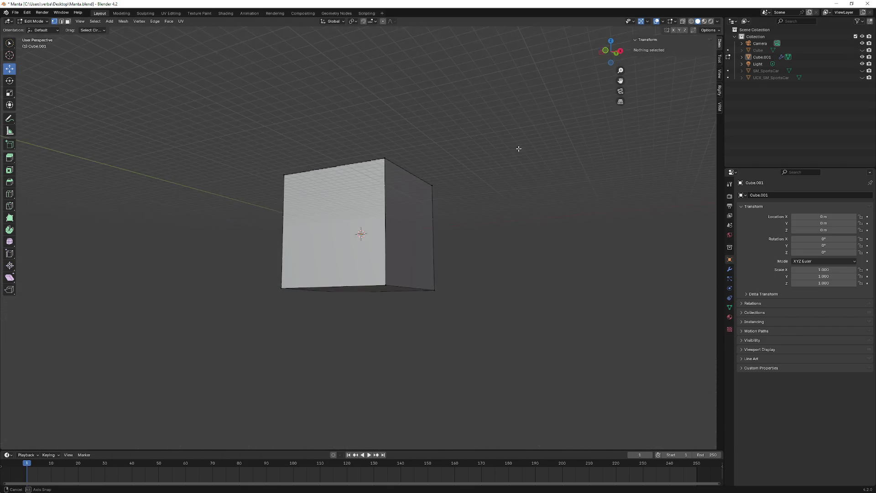
middle_drag(360, 274, 165, 172)
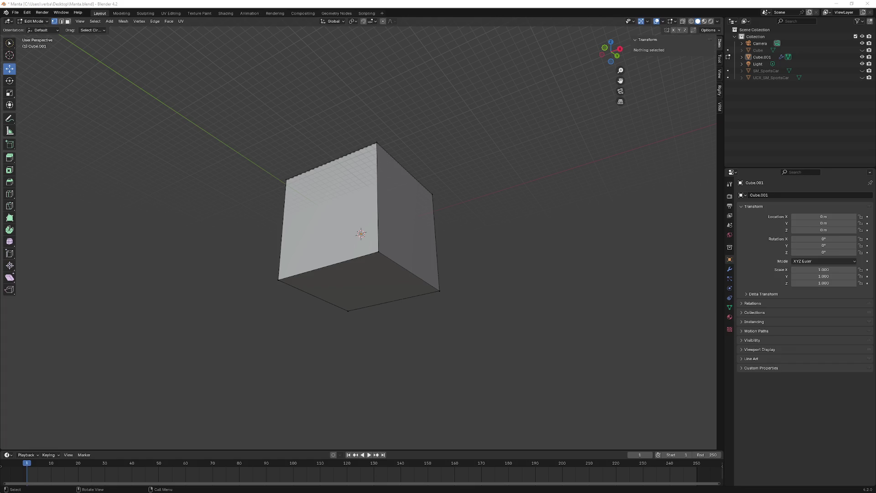
mouse_move(118, 225)
middle_down()
mouse_move(127, 234)
mouse_move(143, 146)
middle_up()
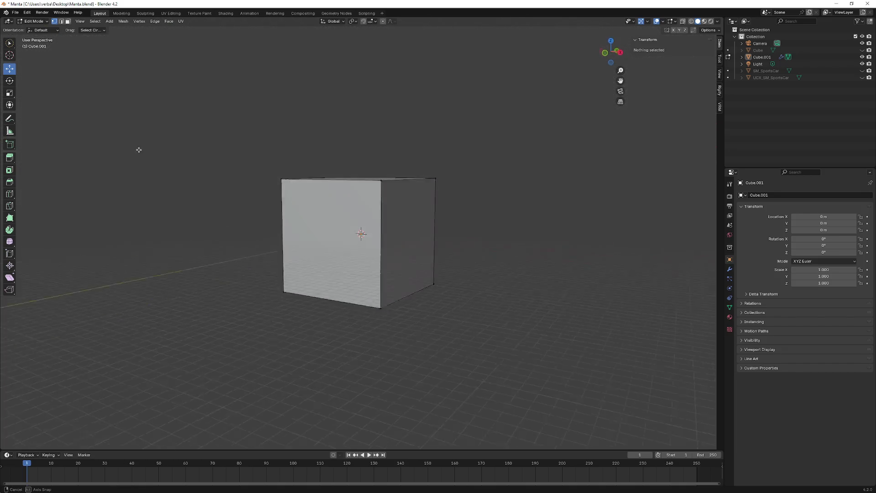
click(862, 50)
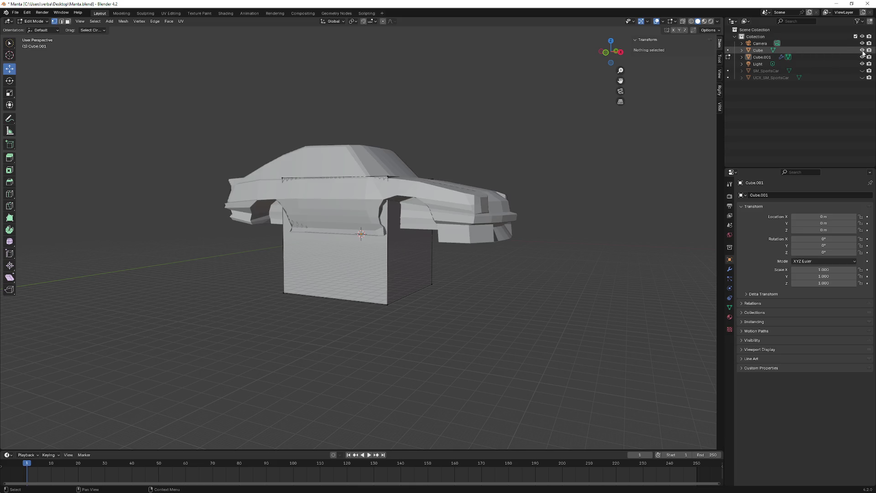
click(861, 50)
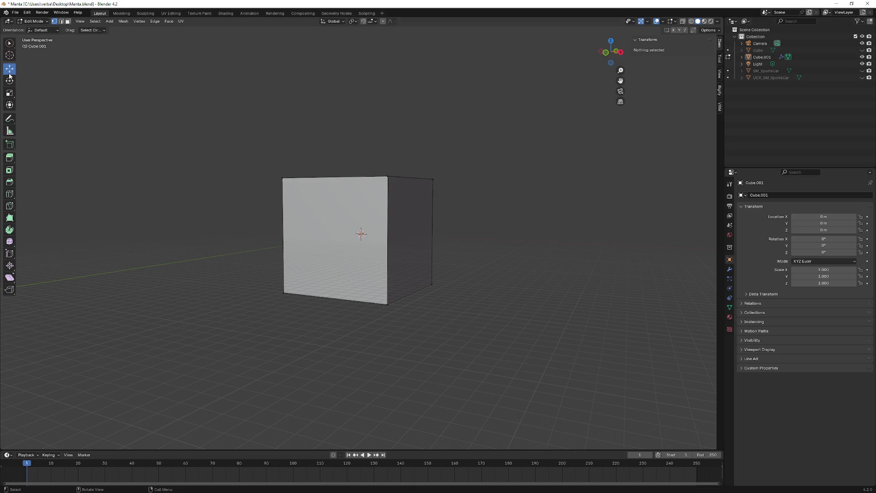
- In Object Mode select collision cube Cube.001 and raise it upward
mouse_move(356, 206)
middle_down()
mouse_move(366, 251)
mouse_move(356, 226)
middle_up()
click(34, 21)
click(361, 226)
mouse_move(361, 205)
mouse_down()
mouse_move(362, 148)
mouse_move(601, 117)
mouse_up()
- Set the cube's Location Z to exactly 100 m so it rests on the ground
click(679, 70)
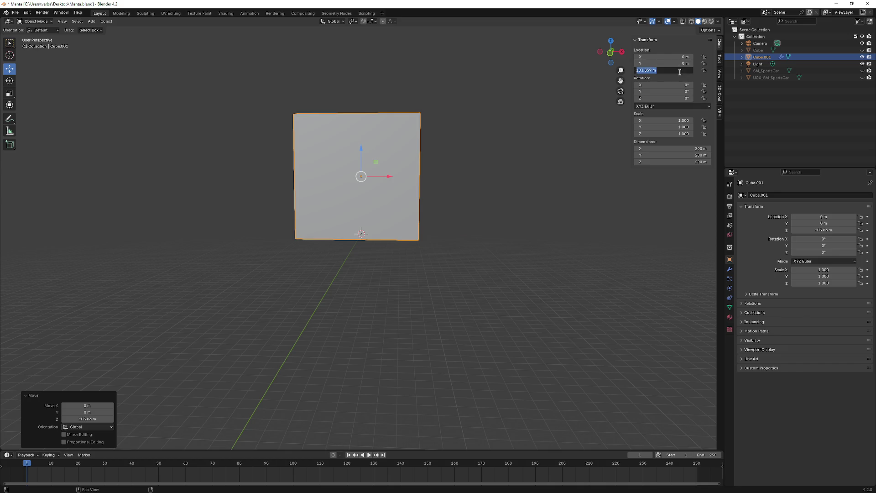
text(100)
key(Return)
mouse_move(409, 129)
middle_down()
mouse_move(391, 128)
mouse_move(400, 141)
middle_up()
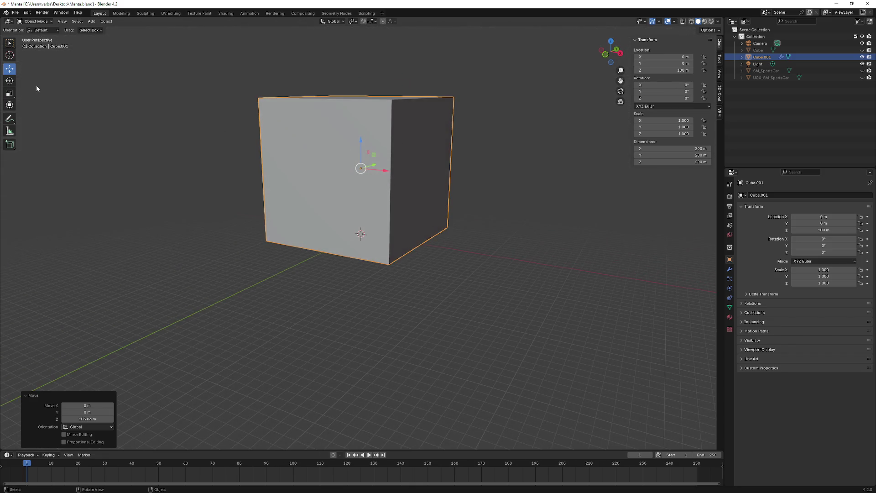
middle_drag(195, 137, 95, 94)
- In Edit Mode face-select the cube's right face and extrude it outward about 83.5 m
click(34, 21)
click(35, 39)
middle_drag(390, 128, 329, 156)
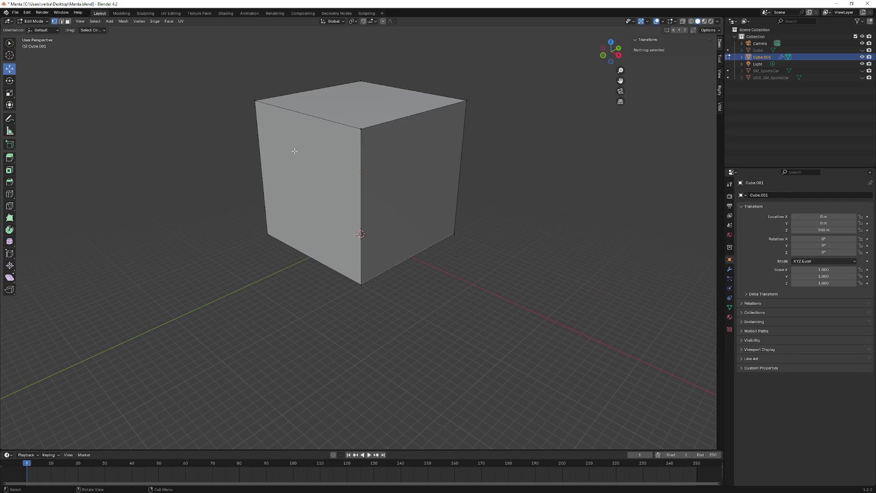
click(67, 21)
click(392, 165)
middle_drag(392, 164, 569, 156)
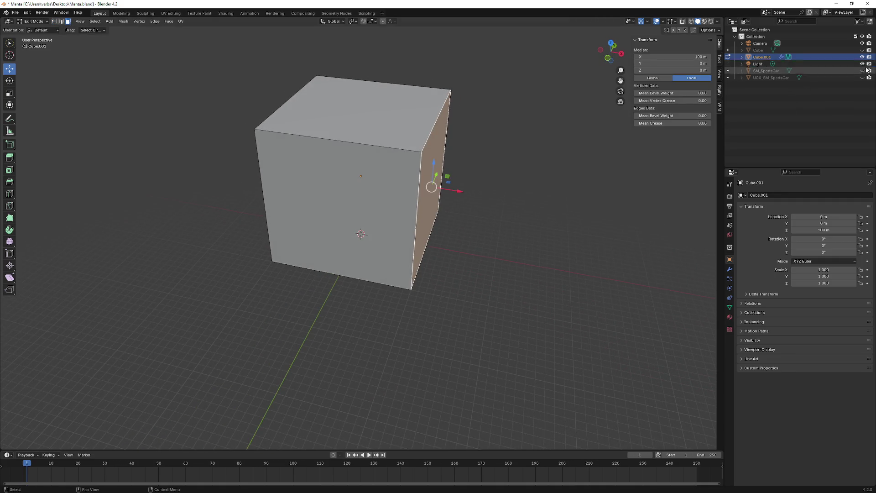
click(862, 50)
mouse_move(480, 189)
middle_down()
mouse_move(428, 188)
mouse_move(473, 188)
middle_up()
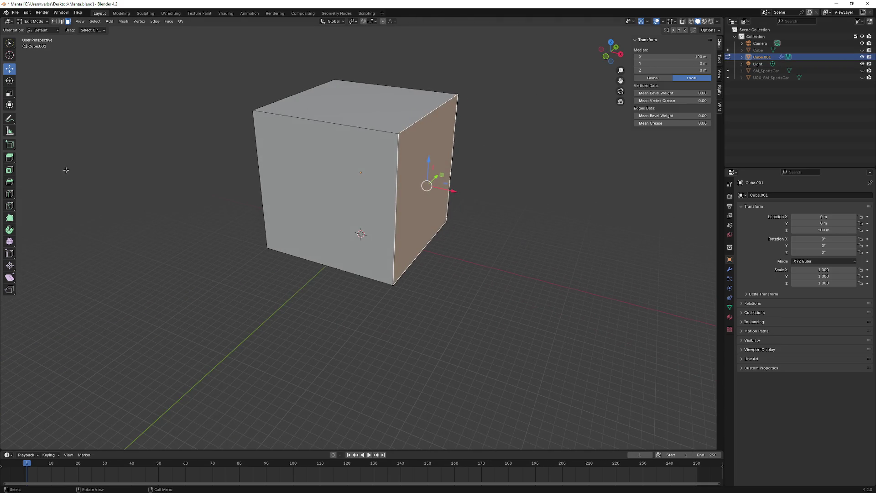
click(9, 160)
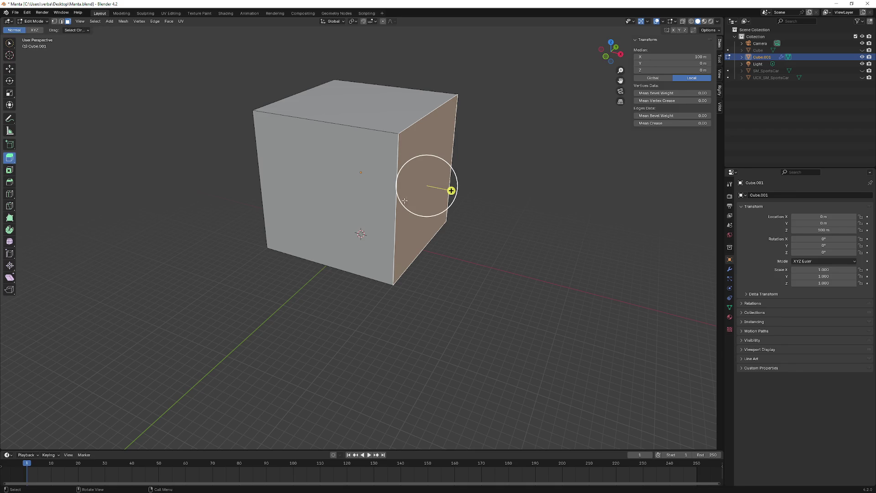
drag(450, 190, 519, 205)
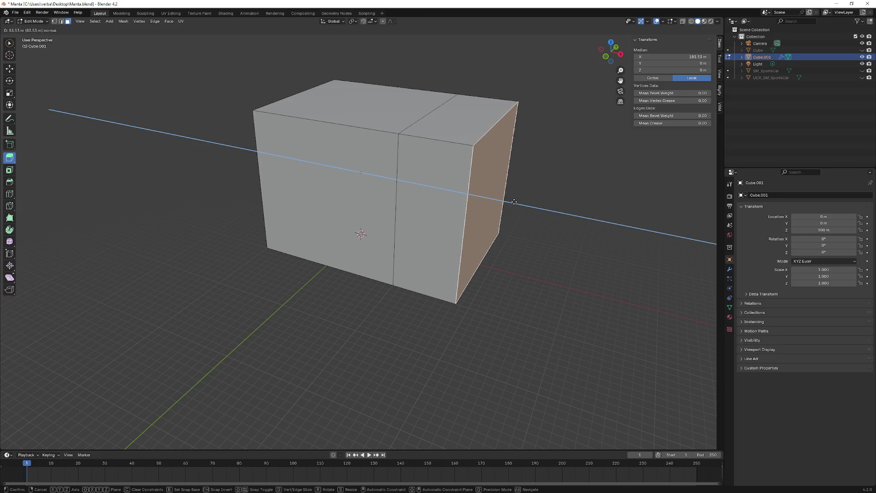
- Finish the extrusion and return to the Move tool
drag(519, 205, 512, 199)
middle_drag(513, 201, 487, 216)
key(shift+space)
key(g)
- Lower the extruded end's top edge about 67.7 m to slope the nose, and unhide the car body
click(61, 21)
click(465, 126)
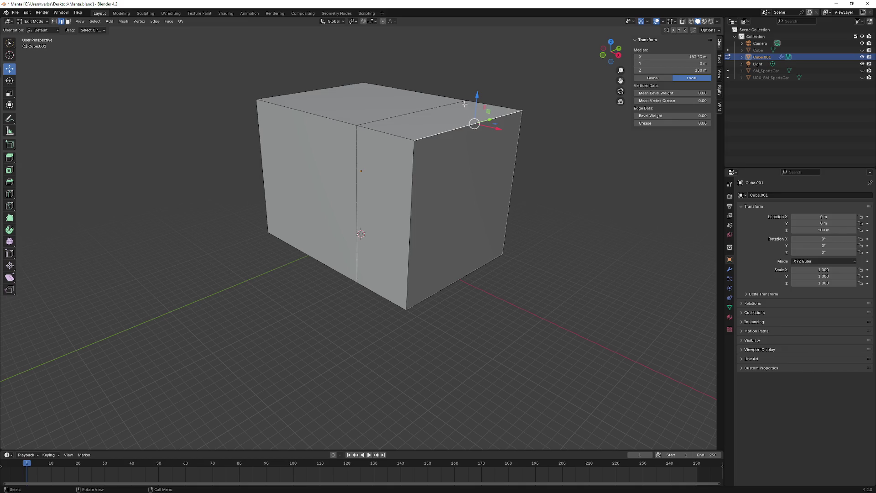
drag(473, 99, 470, 171)
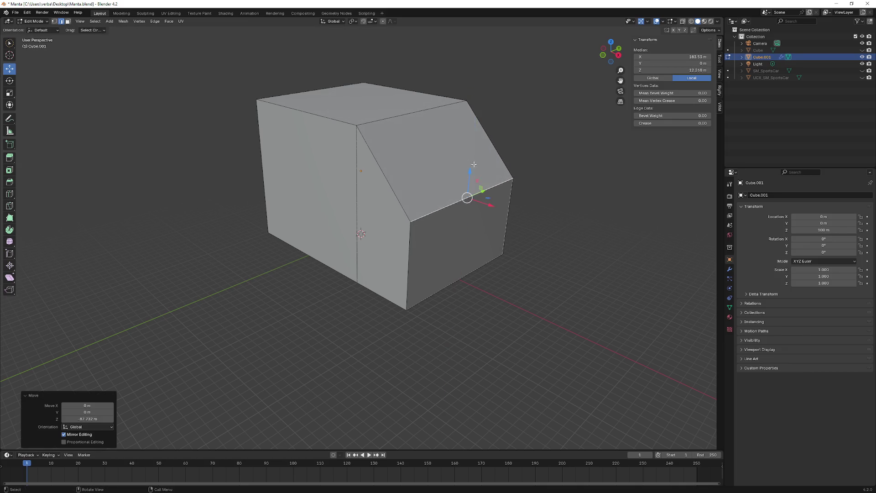
middle_drag(470, 171, 497, 157)
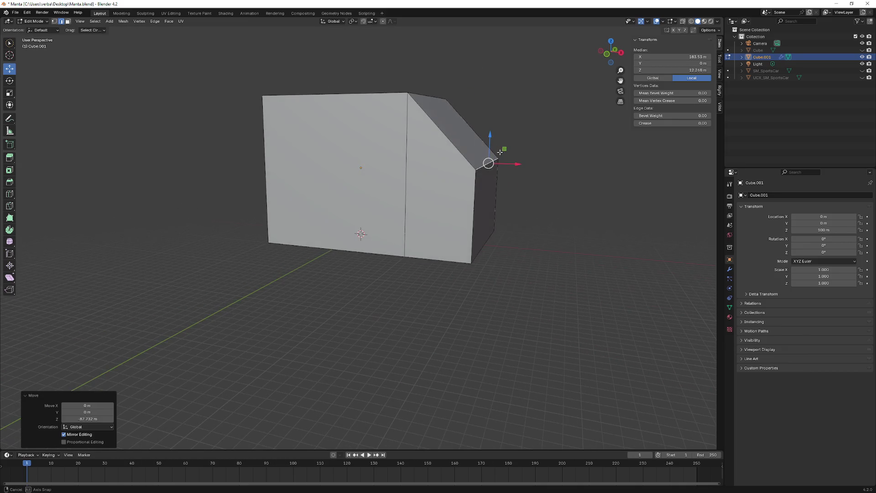
click(862, 50)
middle_drag(521, 83, 342, 50)
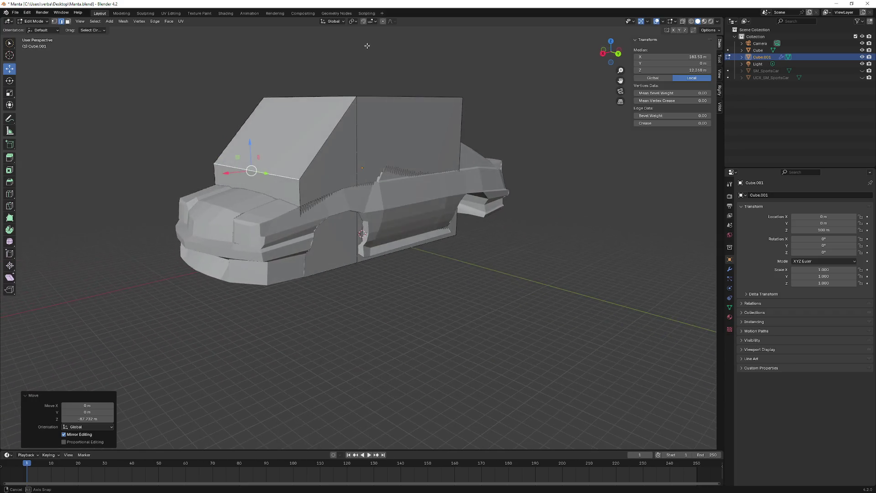
- Move the box's top face down on Z about 29.3 m to the car's roof line
middle_drag(342, 49, 357, 103)
click(357, 102)
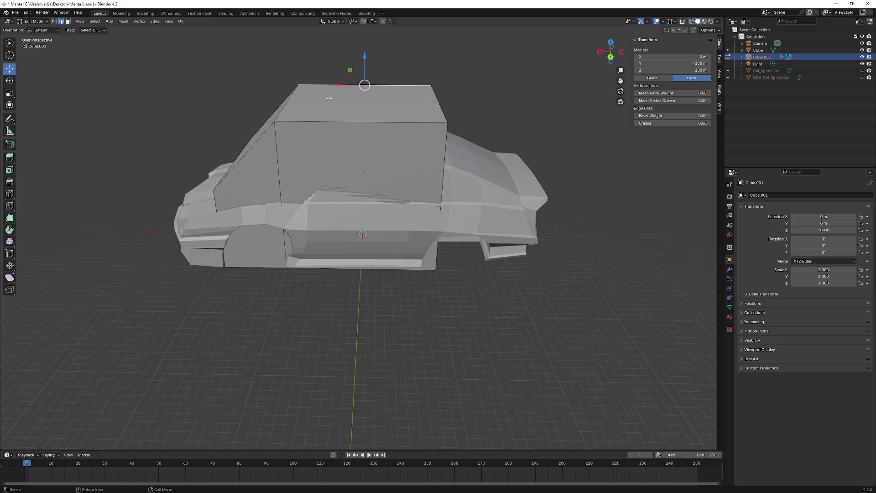
click(68, 21)
click(348, 100)
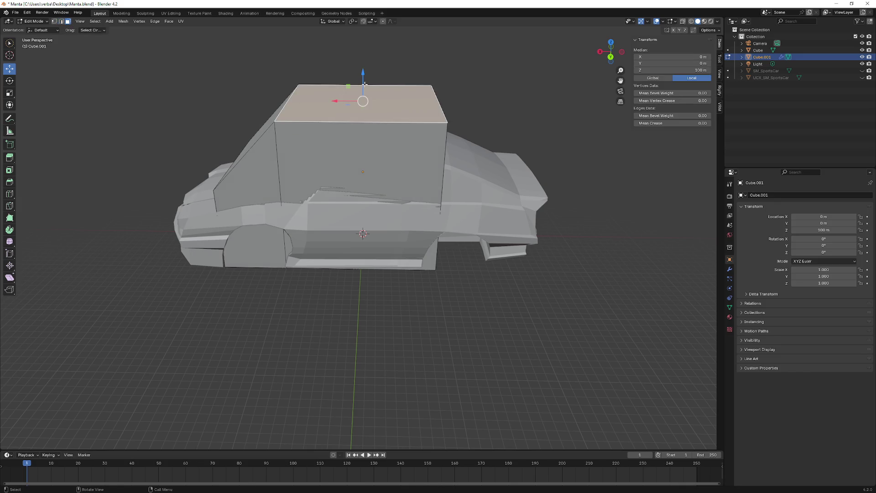
key(g)
key(z)
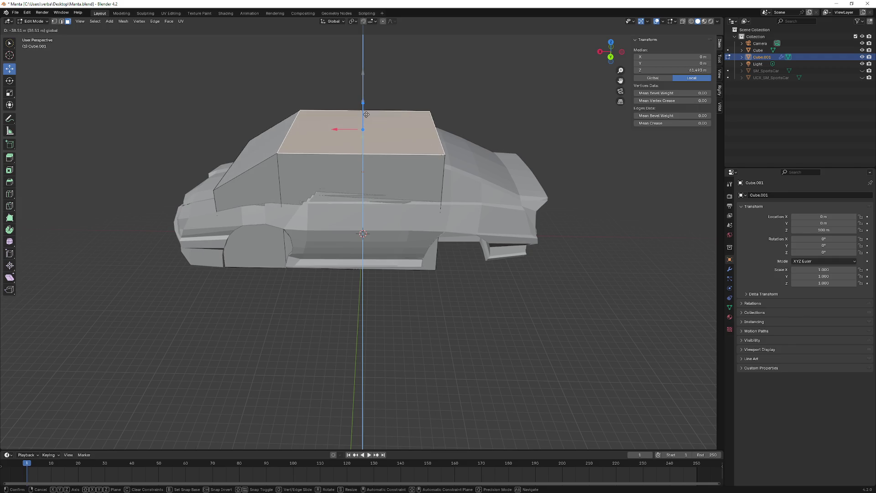
click(369, 116)
middle_drag(369, 115, 388, 103)
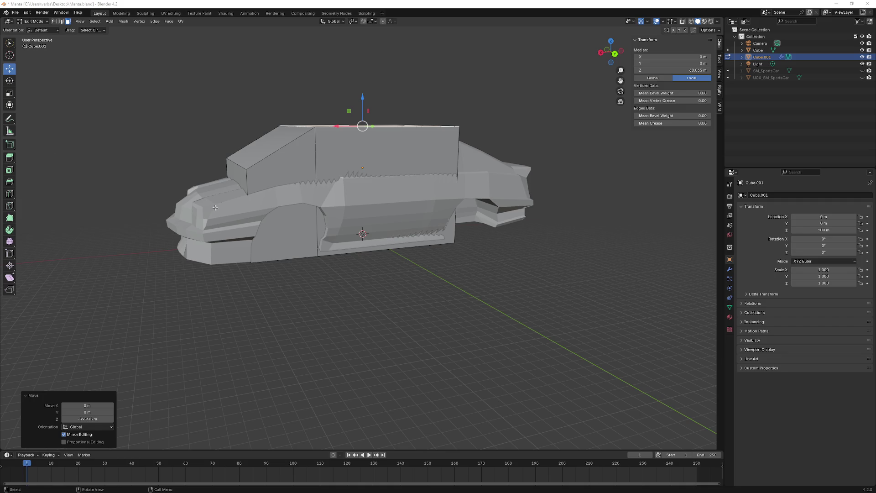
middle_drag(349, 236, 330, 252)
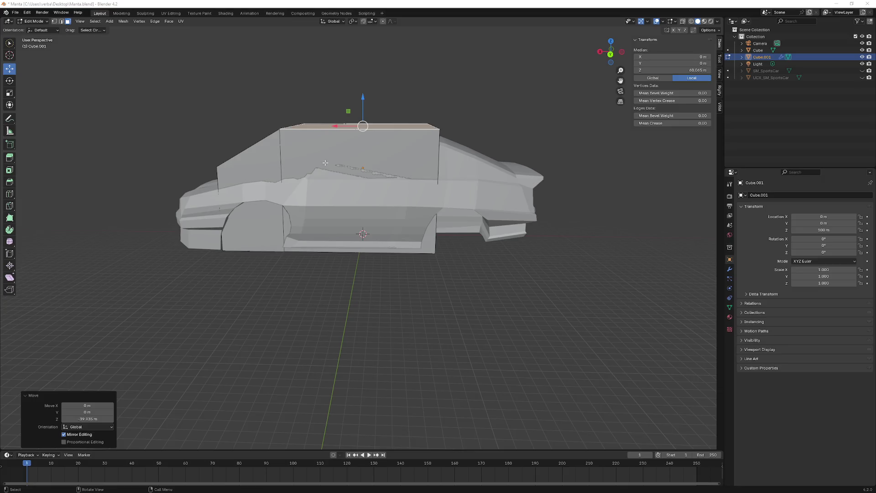
mouse_move(217, 146)
middle_down()
mouse_move(231, 140)
mouse_move(259, 152)
middle_up()
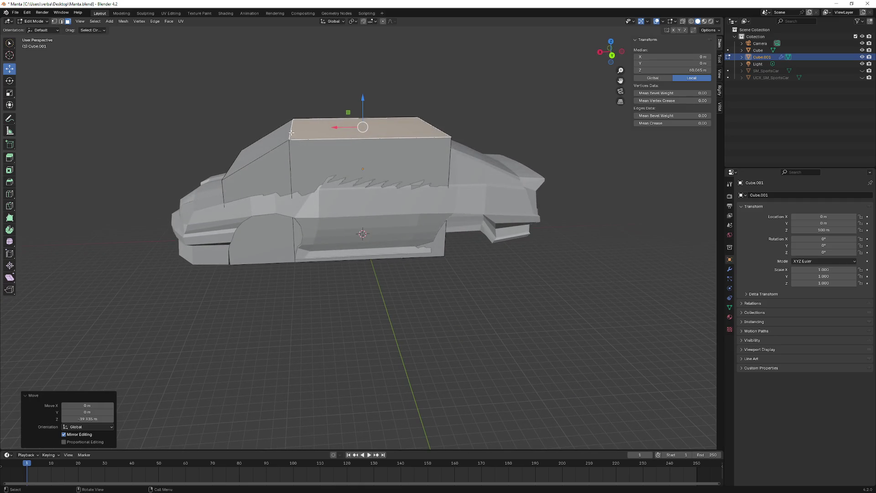
click(63, 23)
- Try loop and brush (C) selection of the box's bottom, vertical and top edges, then clear it
click(293, 128)
alt+click(293, 141)
mouse_move(305, 222)
middle_down()
mouse_move(322, 252)
mouse_move(529, 315)
mouse_move(538, 309)
middle_up()
key(alt+a)
key(c)
drag(431, 284, 433, 127)
key(Escape)
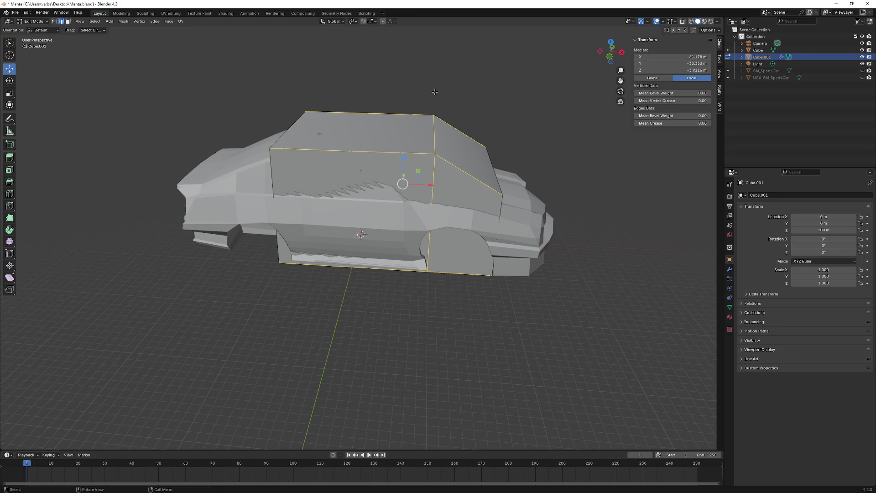
- Select the vertical edge path on the box's side instead
click(430, 113)
click(434, 141)
mouse_move(475, 160)
middle_down()
mouse_move(353, 239)
mouse_move(292, 152)
mouse_move(291, 184)
middle_up()
ctrl+click(432, 194)
ctrl+click(310, 154)
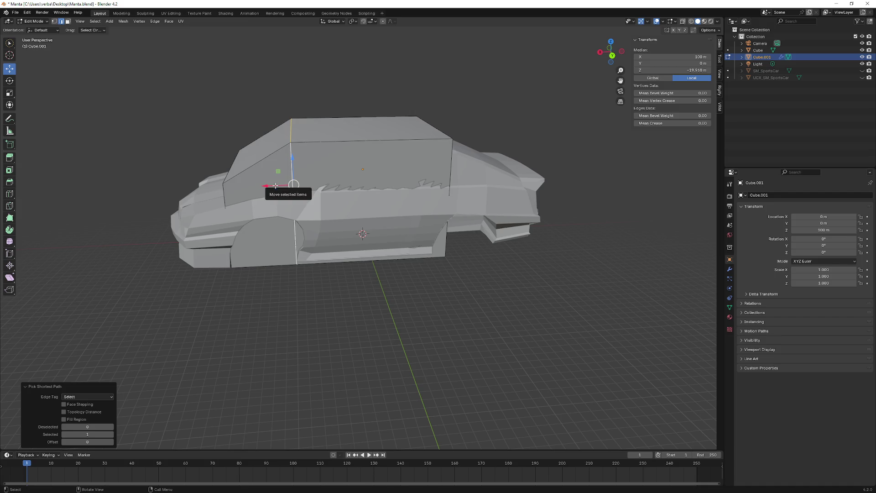
- Slide the selected vertical edges along X to follow the car body
key(g)
key(x)
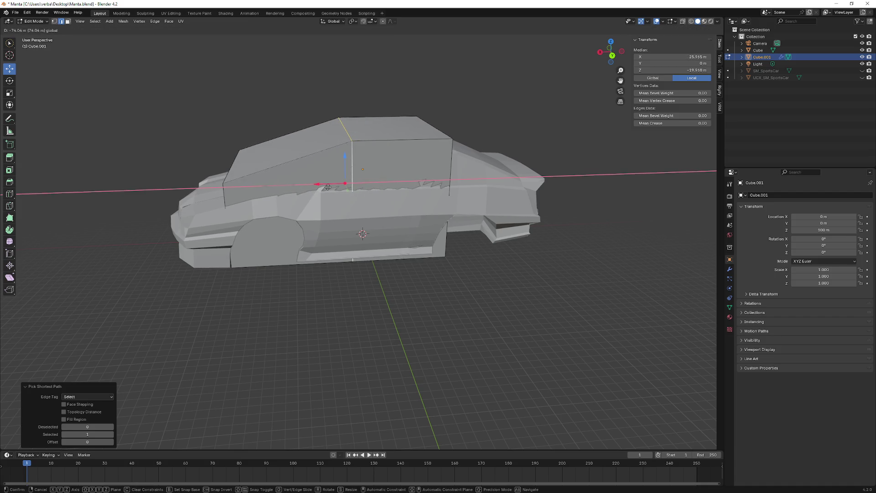
click(330, 187)
mouse_move(330, 187)
middle_down()
mouse_move(367, 169)
mouse_move(236, 140)
middle_up()
click(399, 172)
- Adjust the front edge down on Z, along X, then back up on Z
drag(236, 140, 235, 159)
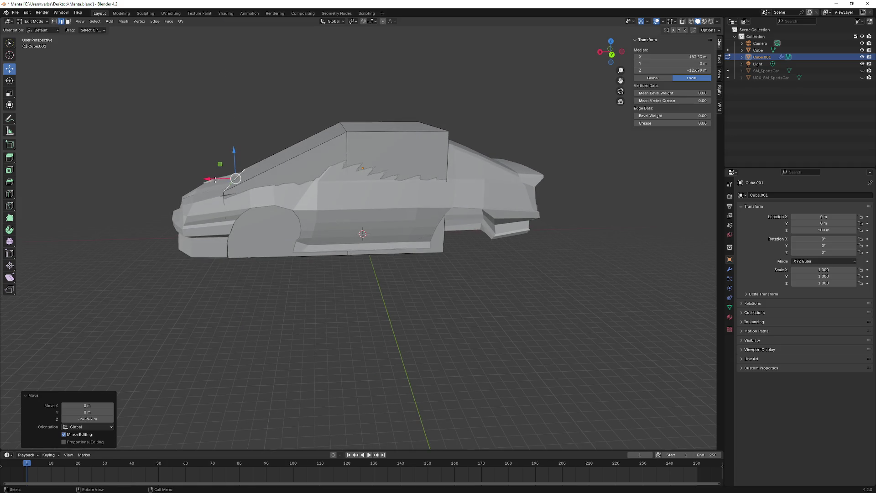
key(g)
key(x)
click(286, 158)
drag(273, 159, 274, 137)
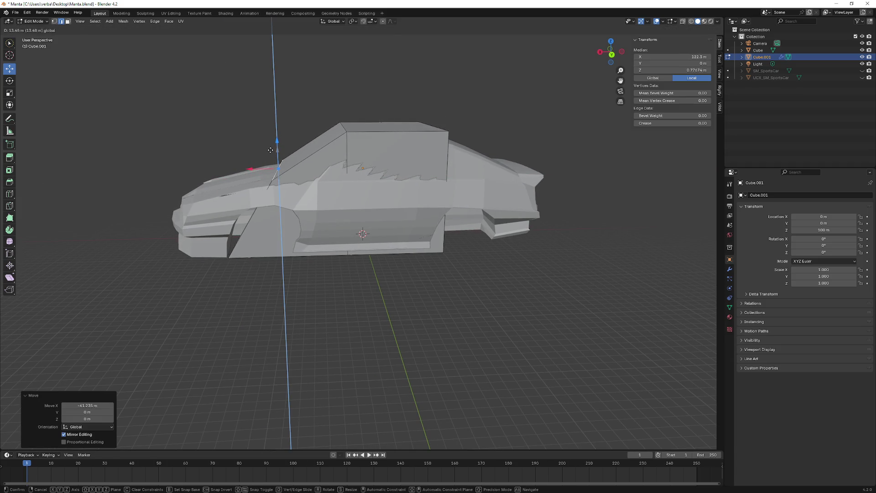
- Move the edge in the XY plane (Shift+Z), then along X, near the front wheel area
mouse_move(273, 137)
middle_down()
mouse_move(307, 151)
mouse_move(235, 215)
middle_up()
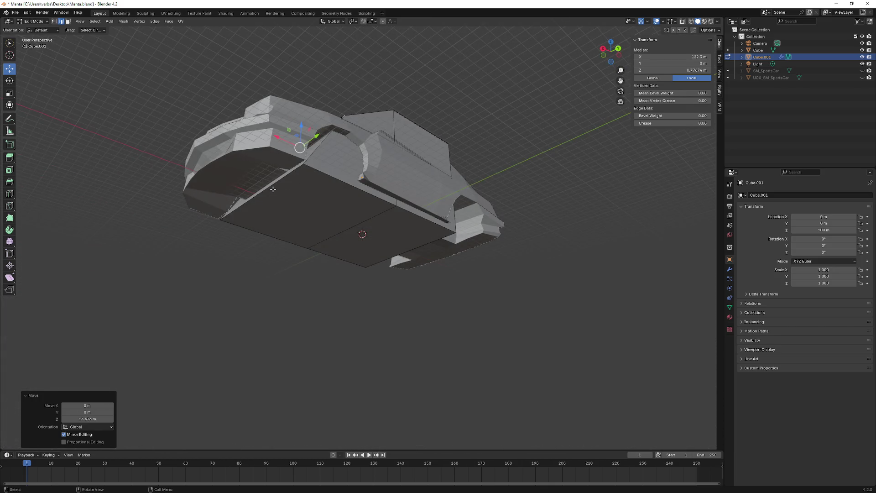
key(g)
key(shift+z)
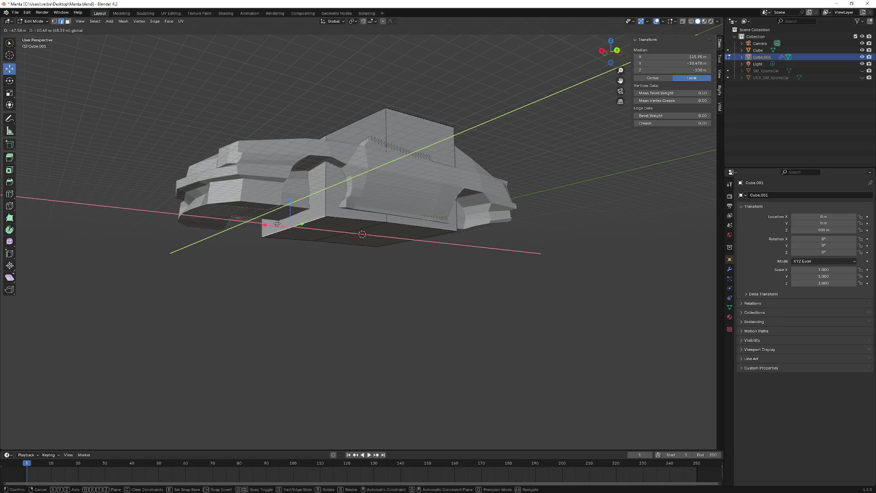
click(275, 221)
middle_drag(275, 221, 256, 225)
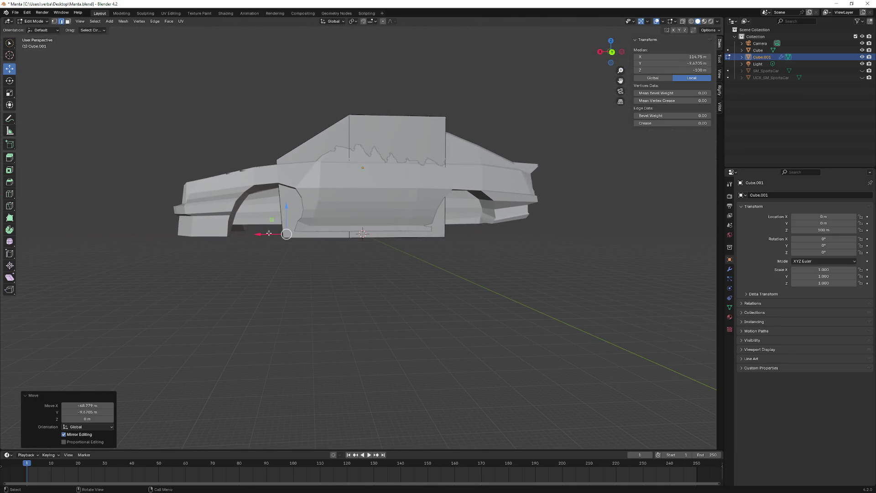
key(g)
key(x)
click(261, 235)
middle_drag(261, 234, 273, 215)
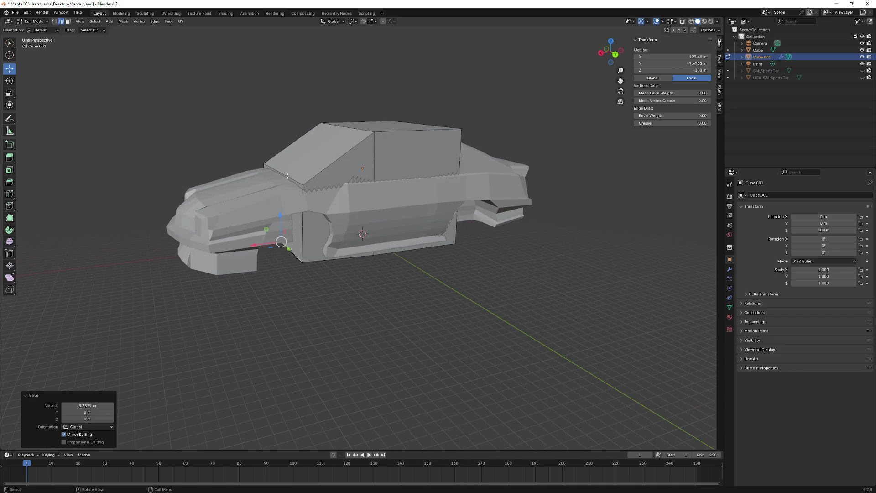
- Shift the box's front side face about 13.3 m along X into the car's nose
click(284, 173)
middle_drag(284, 173, 296, 210)
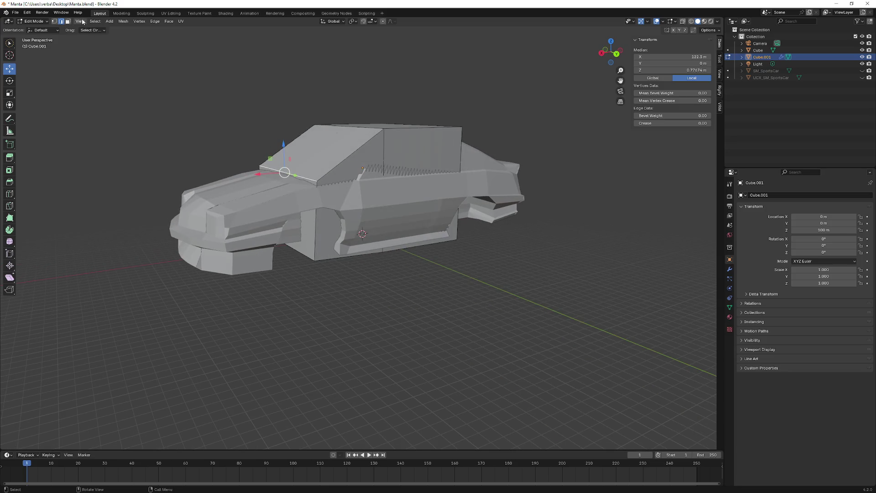
click(68, 21)
click(306, 242)
middle_drag(309, 241, 251, 212)
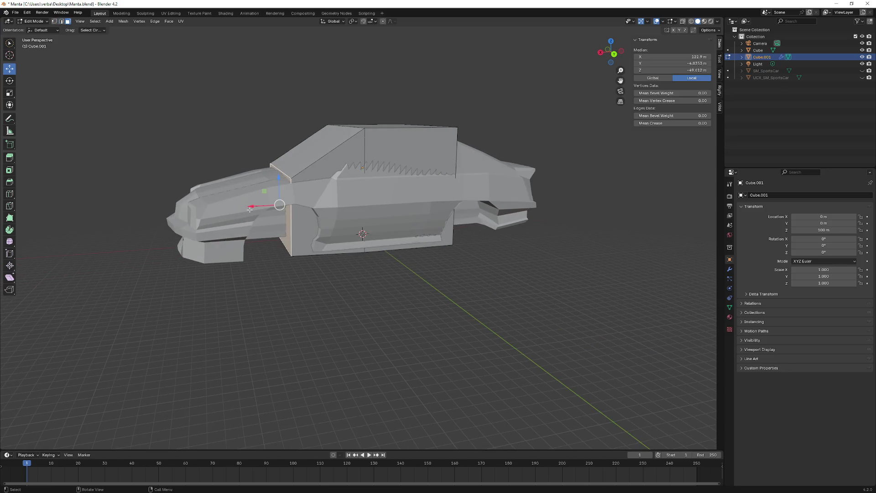
key(g)
key(x)
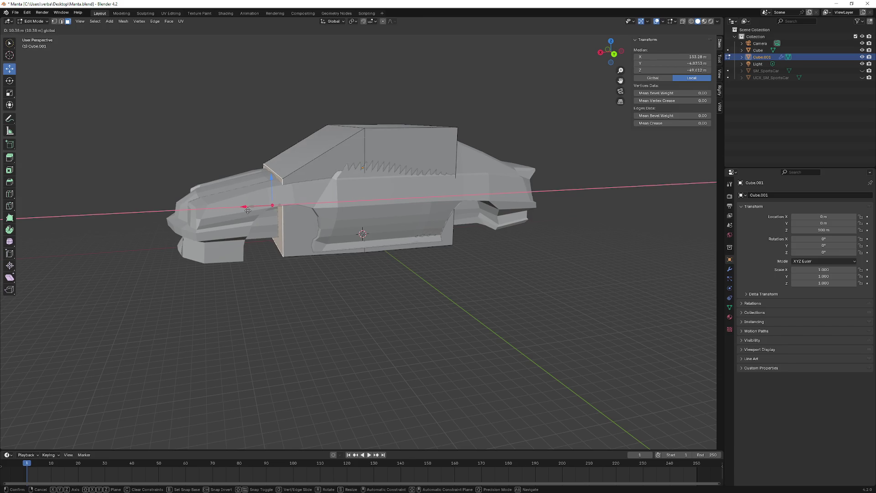
click(252, 210)
mouse_move(253, 210)
middle_down()
mouse_move(369, 200)
mouse_move(178, 171)
middle_up()
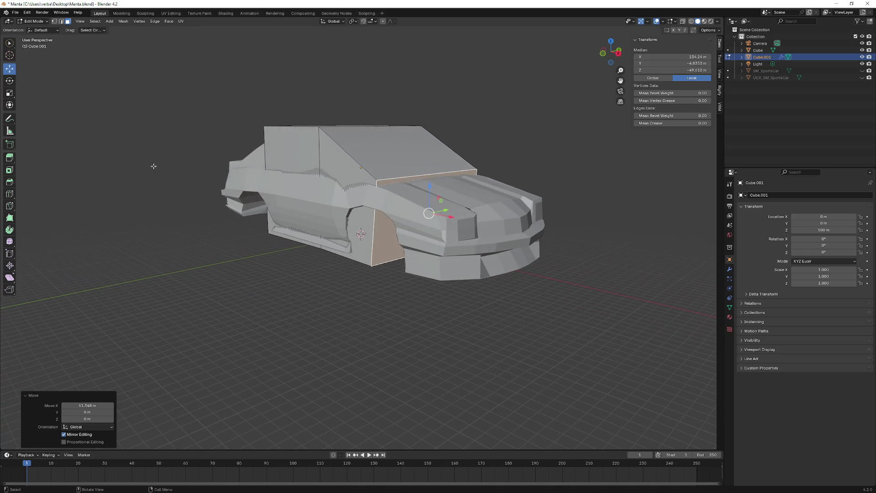
click(13, 162)
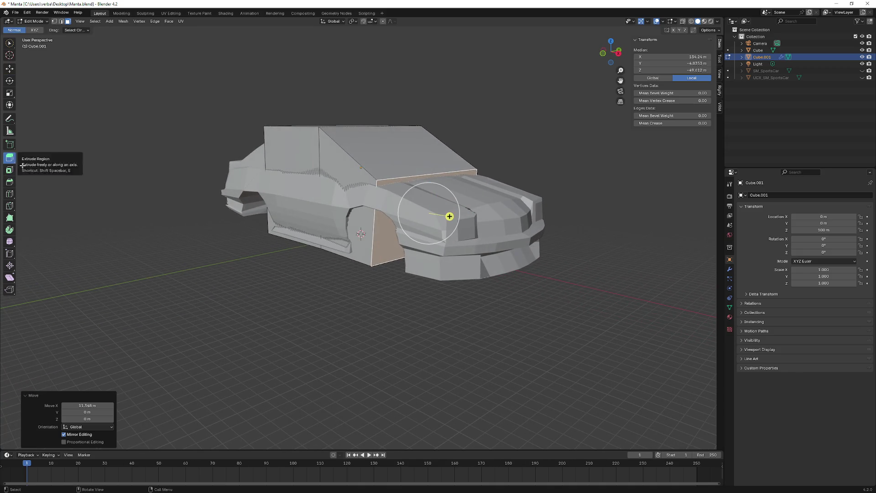
- Extrude the front end face about 14.6 m further, past the car's nose
middle_drag(308, 199, 475, 207)
mouse_move(475, 207)
mouse_down()
mouse_move(565, 226)
mouse_move(536, 224)
mouse_up()
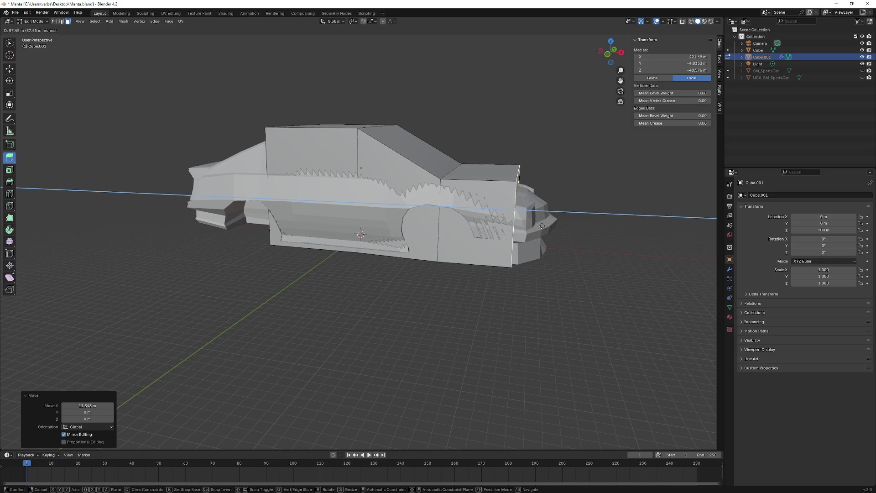
mouse_move(536, 224)
mouse_down()
mouse_move(515, 222)
mouse_move(519, 210)
mouse_move(556, 219)
mouse_up()
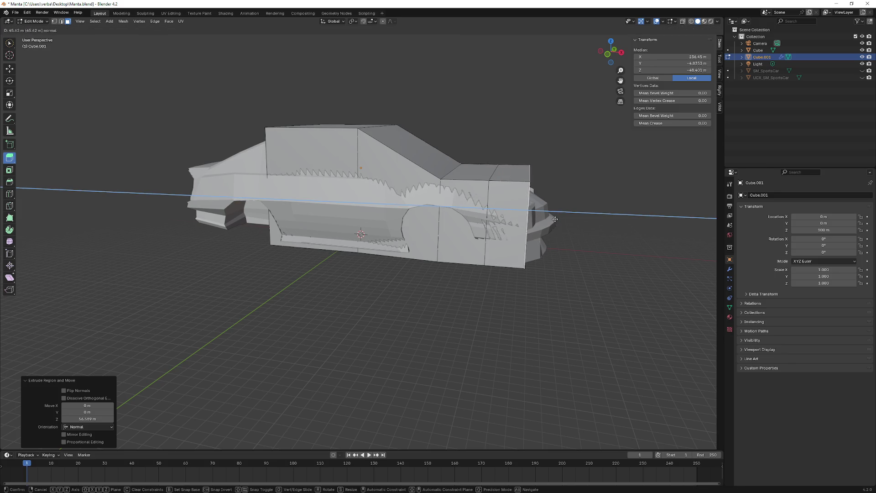
drag(556, 219, 561, 212)
middle_drag(496, 181, 433, 173)
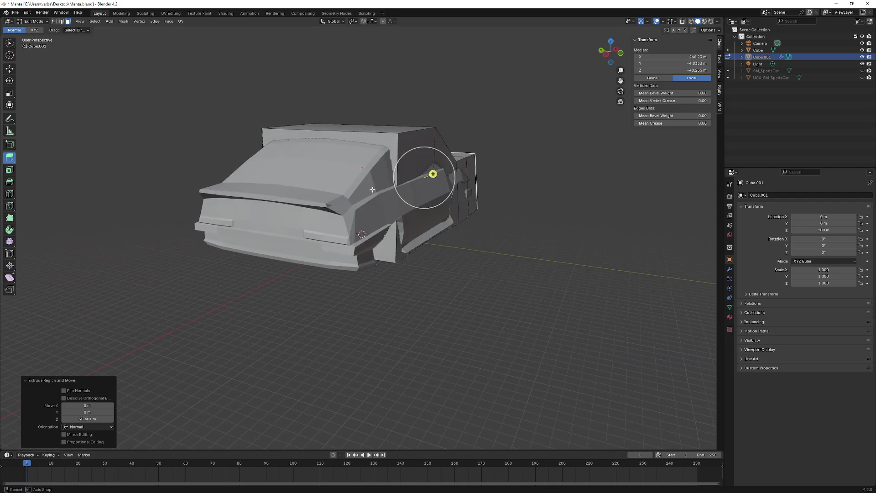
middle_drag(384, 143, 324, 161)
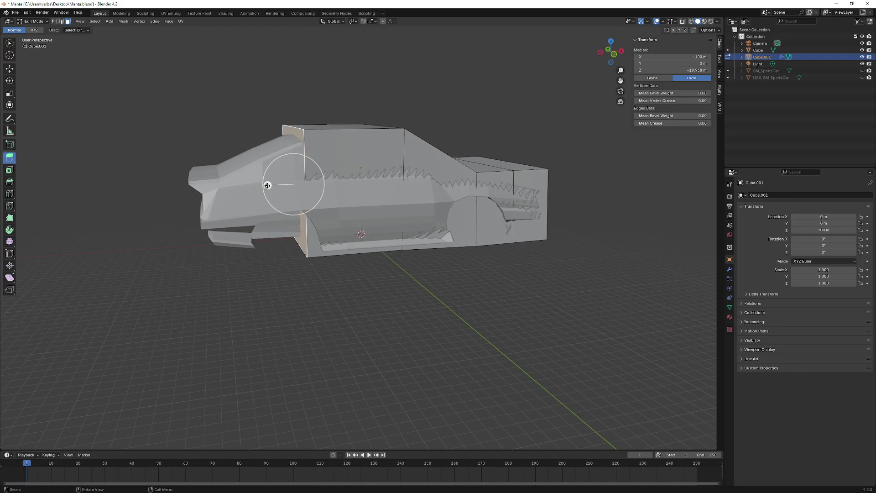
- Extrude the front face again to about 23.5 m beyond the car's front
mouse_move(267, 185)
mouse_down()
mouse_move(204, 187)
mouse_move(215, 185)
mouse_up()
middle_drag(215, 186, 195, 180)
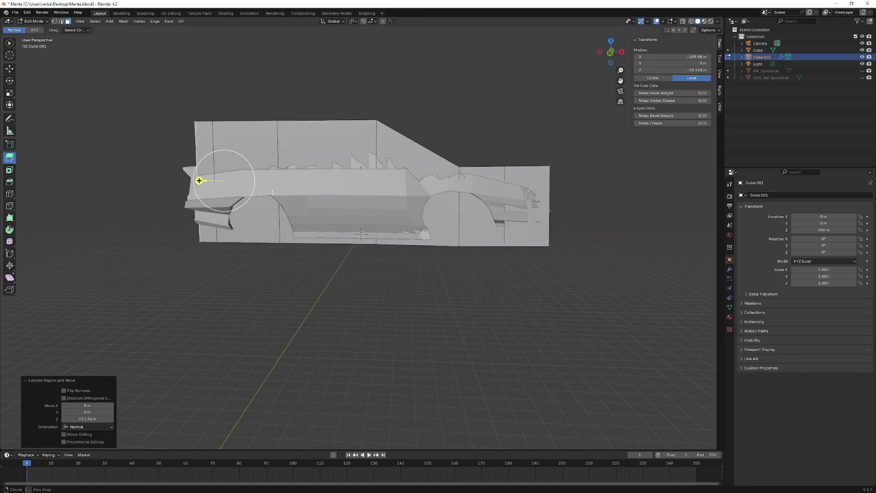
middle_drag(274, 201, 281, 199)
middle_drag(309, 144, 332, 146)
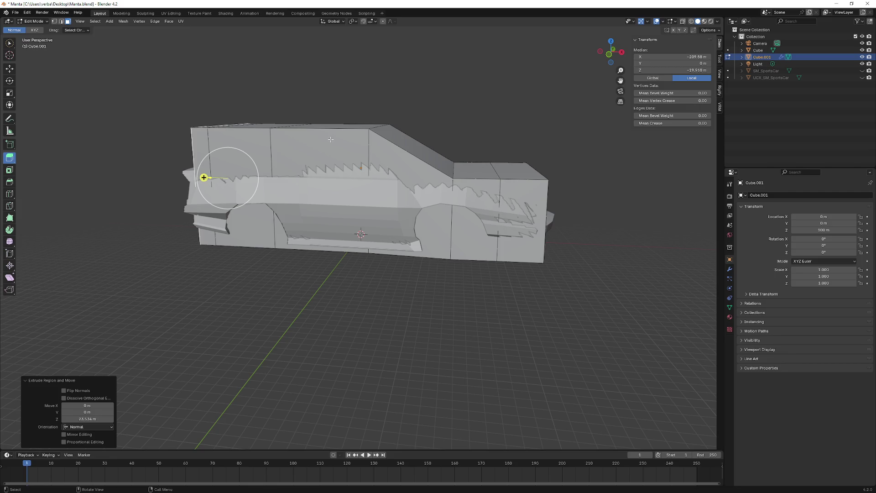
middle_drag(330, 139, 356, 164)
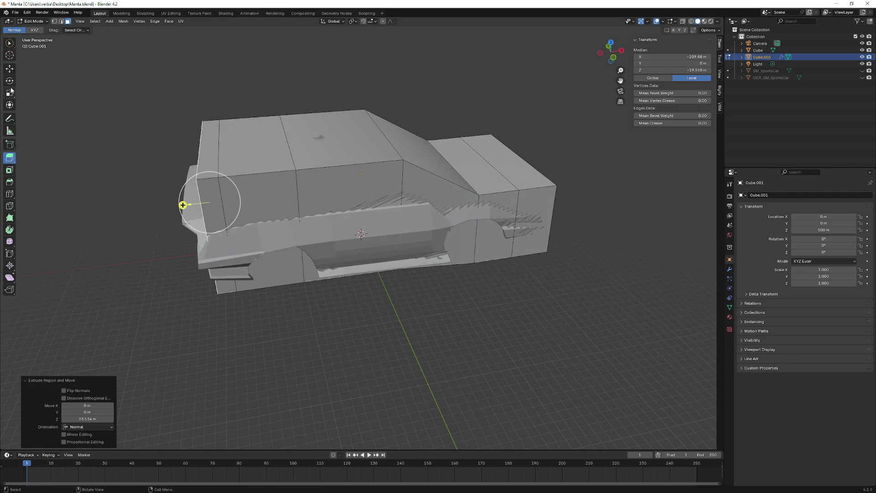
- In edge select pick a collision-mesh edge and ready the Move gizmo
click(60, 21)
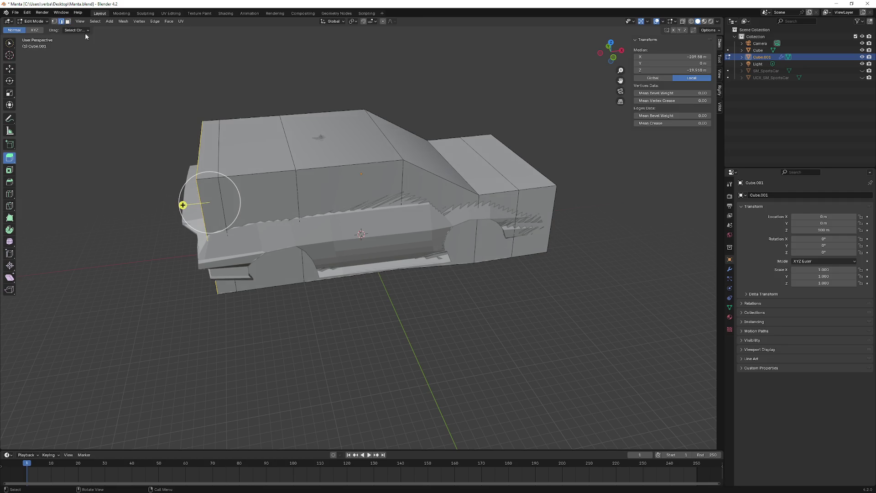
mouse_move(284, 139)
middle_down()
mouse_move(295, 253)
mouse_move(291, 93)
middle_up()
ctrl+click(298, 211)
click(295, 253)
mouse_move(300, 204)
middle_down()
mouse_move(282, 248)
mouse_move(80, 113)
middle_up()
key(g)
click(8, 70)
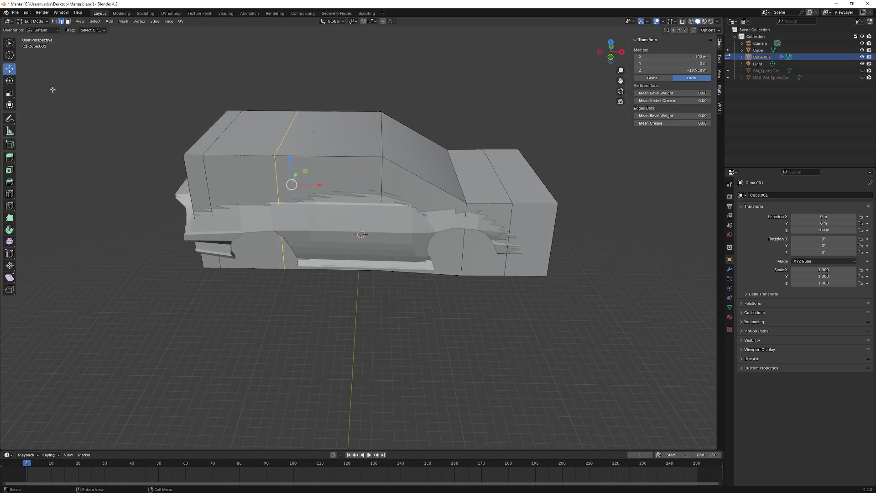
- Slide the selected edge about 40.6 m along X toward the car's nose
drag(313, 190, 344, 184)
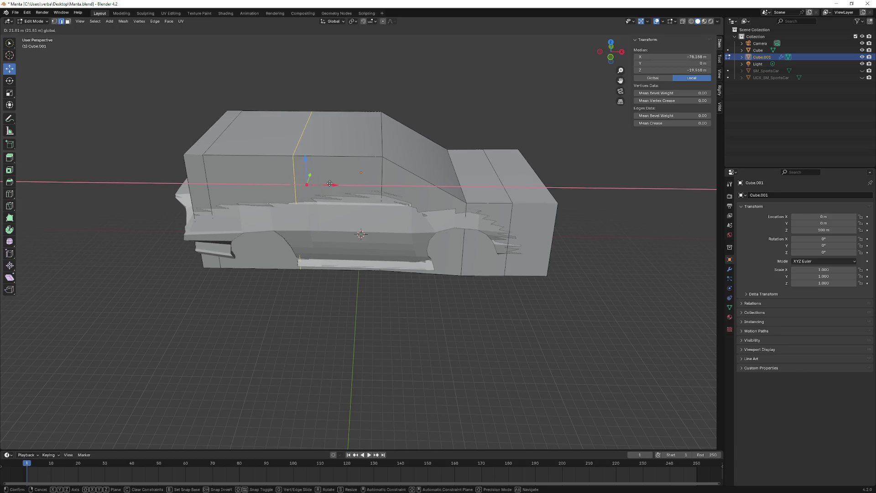
drag(338, 183, 342, 184)
middle_drag(342, 183, 305, 168)
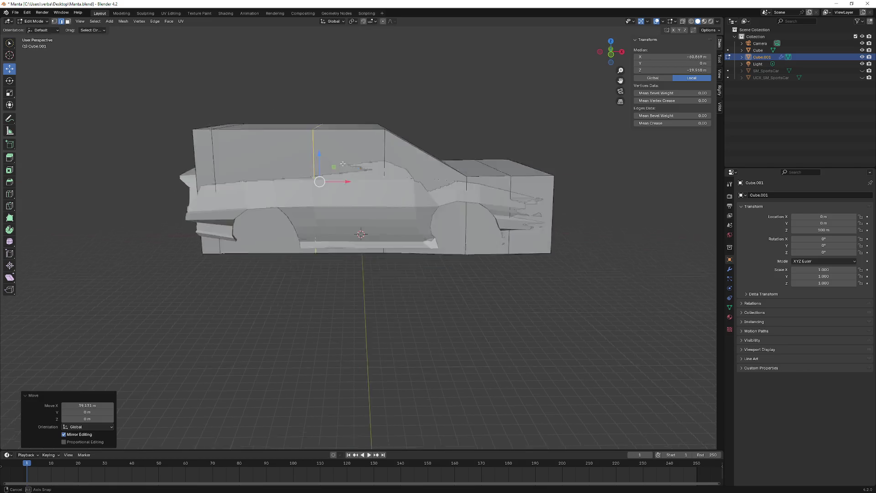
mouse_move(217, 157)
middle_down()
mouse_move(253, 160)
mouse_move(247, 157)
mouse_move(261, 194)
middle_up()
- Move the front vertical edge along X, then select the next edge to adjust
click(240, 174)
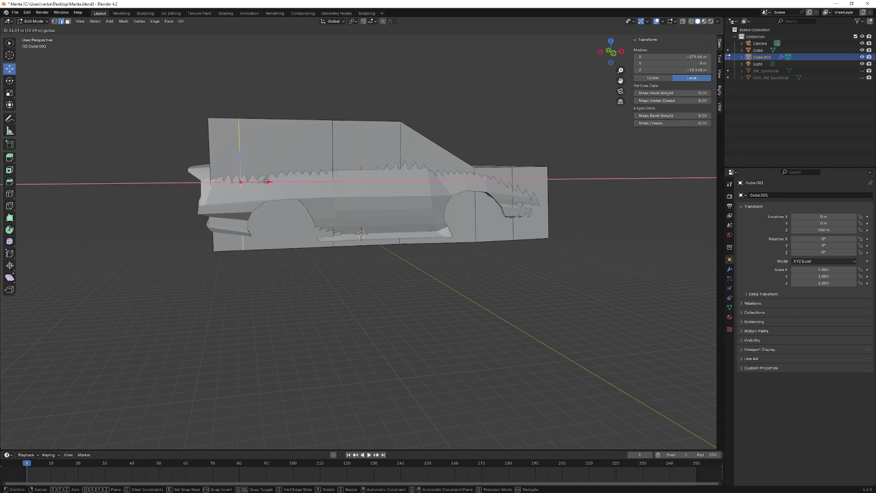
drag(261, 193, 290, 194)
mouse_move(290, 193)
middle_down()
mouse_move(281, 197)
mouse_move(295, 187)
middle_up()
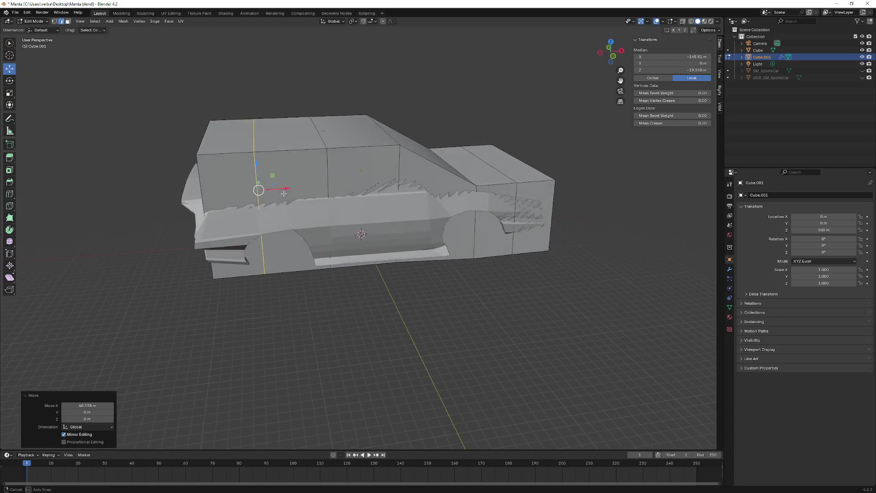
click(222, 161)
mouse_move(222, 160)
middle_down()
mouse_move(261, 151)
mouse_move(245, 151)
mouse_move(225, 175)
middle_up()
click(260, 151)
click(245, 149)
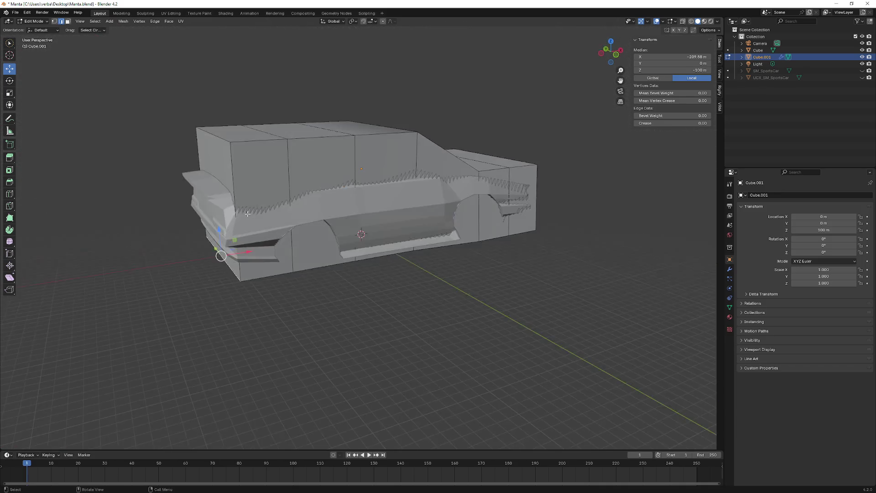
- Slide the connected edge path about 24 m along X to follow the front body
ctrl+click(220, 259)
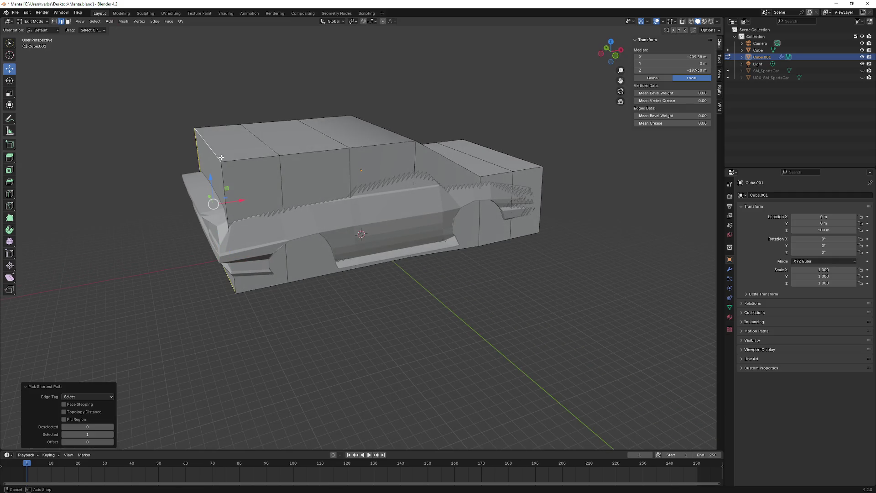
middle_drag(220, 260, 230, 197)
key(g)
key(x)
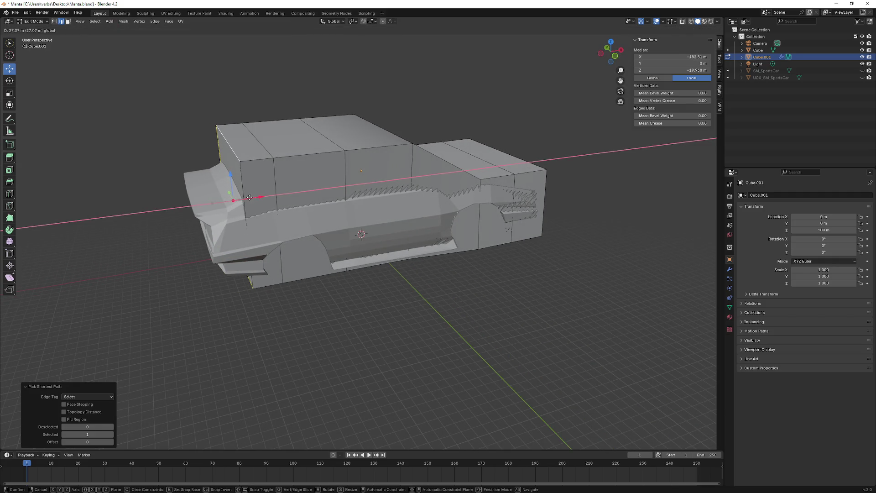
click(263, 192)
mouse_move(263, 193)
middle_down()
mouse_move(246, 182)
mouse_move(208, 210)
middle_up()
mouse_move(390, 252)
middle_down()
mouse_move(363, 246)
mouse_move(363, 234)
middle_up()
click(363, 235)
- Lower the collision mesh's top roof face along Z toward the hood line, cancelling a stray X move
click(449, 146)
middle_drag(449, 147, 456, 148)
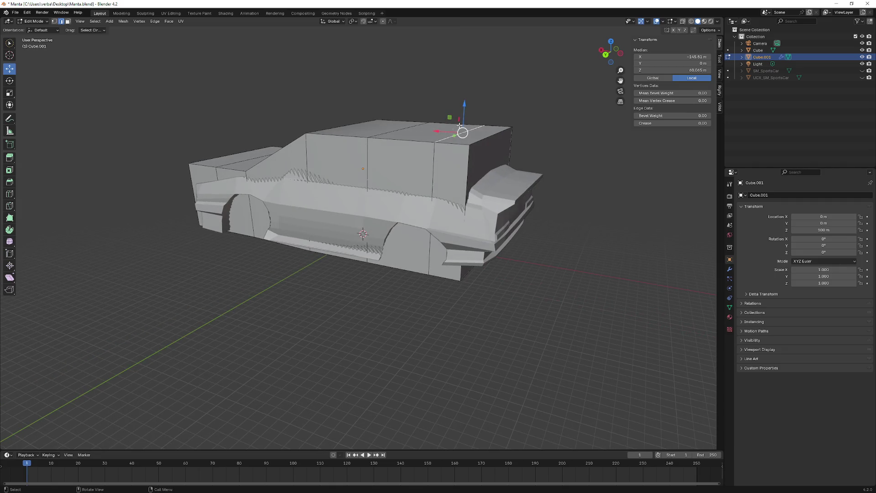
drag(463, 115, 463, 105)
key(ctrl+z)
click(67, 22)
click(479, 137)
drag(470, 108, 479, 150)
middle_drag(479, 150, 516, 147)
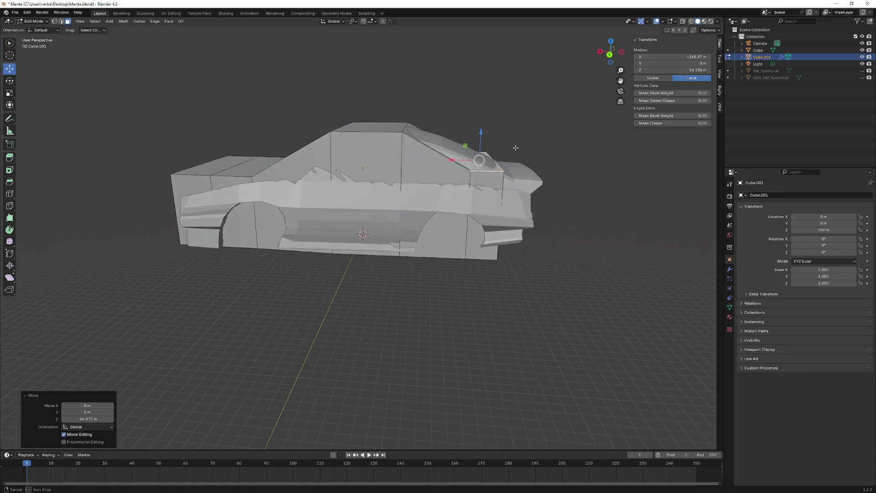
drag(484, 139, 493, 170)
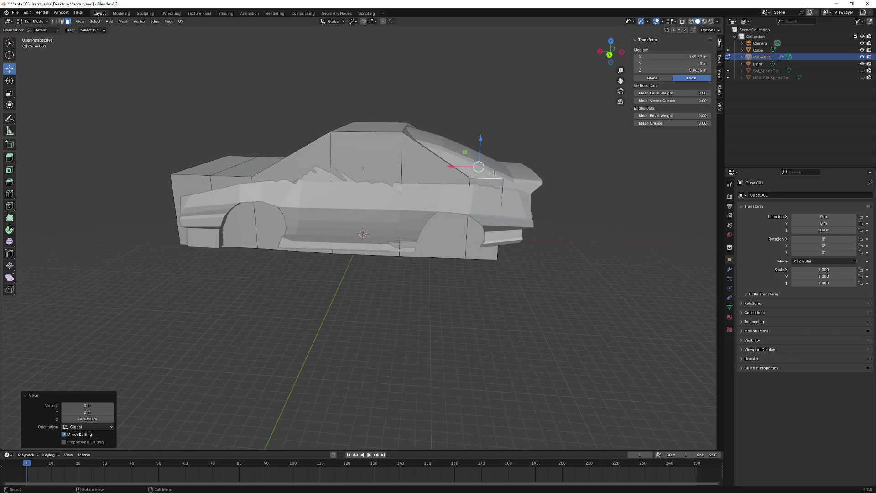
key(g)
key(x)
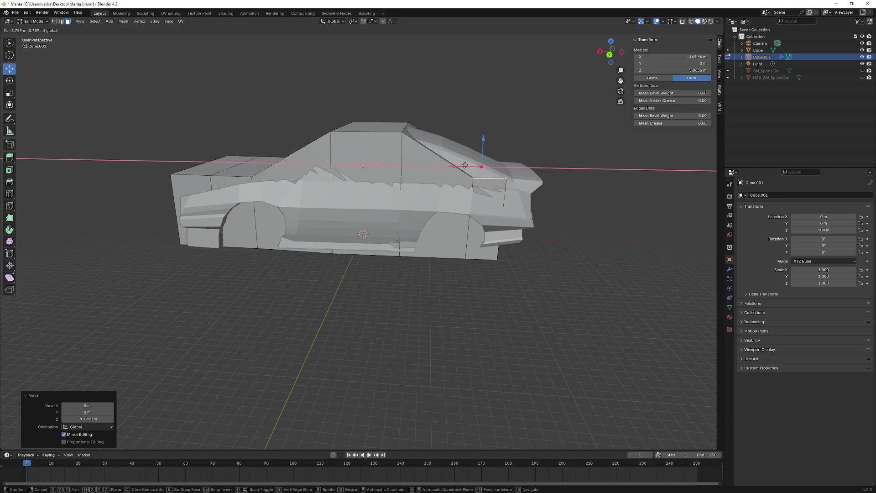
key(Escape)
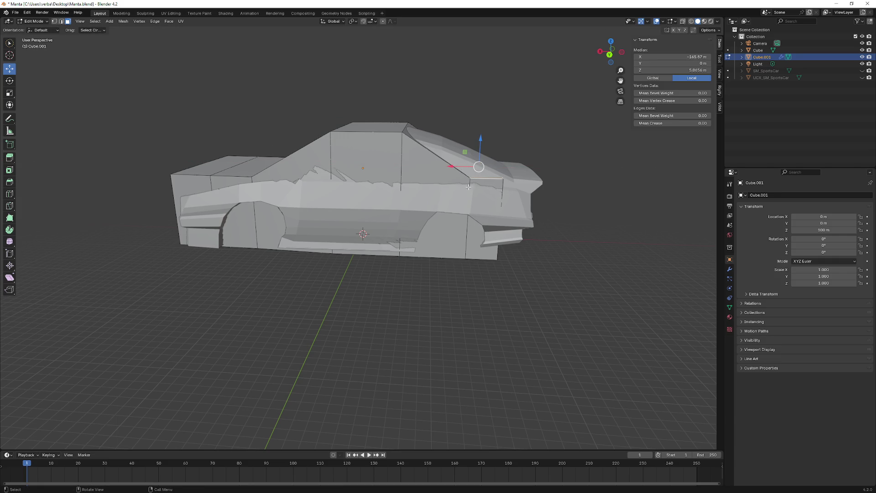
- Slide a connected side edge path about 21.4 m along X to tighten the fit around the body
middle_drag(468, 186, 460, 191)
click(460, 171)
click(62, 21)
click(459, 174)
mouse_move(455, 195)
middle_down()
mouse_move(461, 199)
mouse_move(445, 201)
middle_up()
ctrl+click(460, 202)
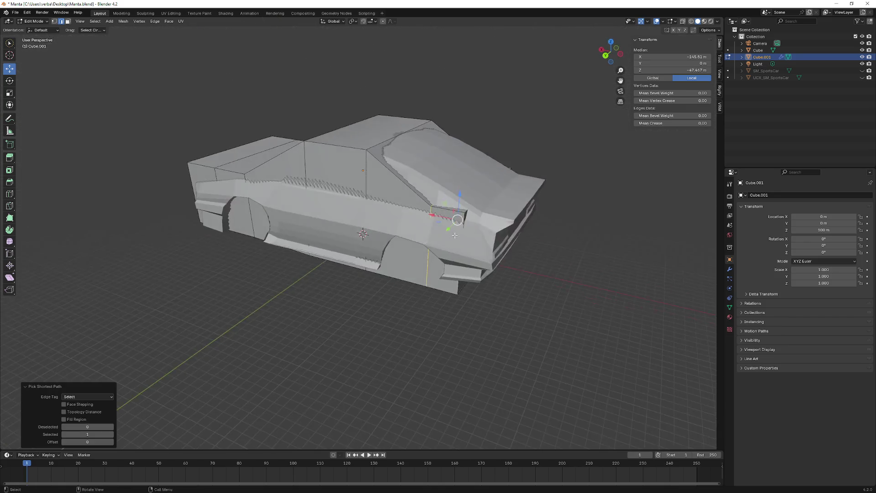
key(g)
key(x)
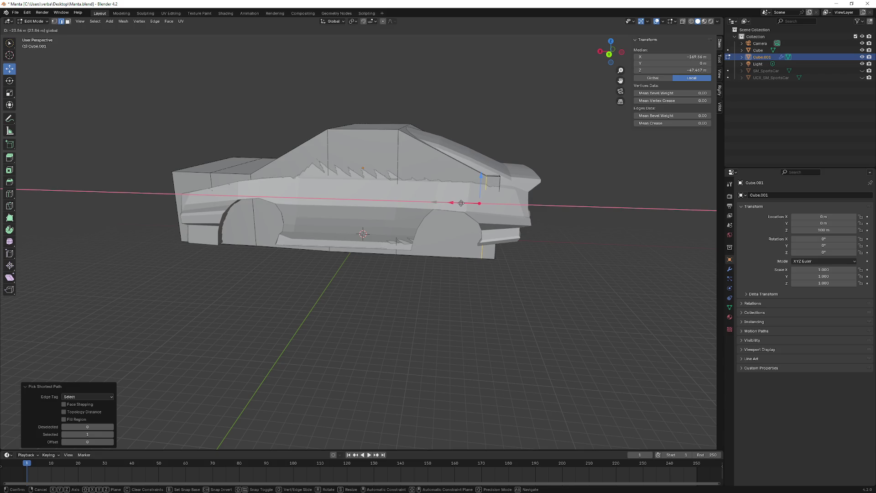
click(458, 203)
middle_drag(457, 203, 406, 188)
middle_drag(510, 155, 287, 173)
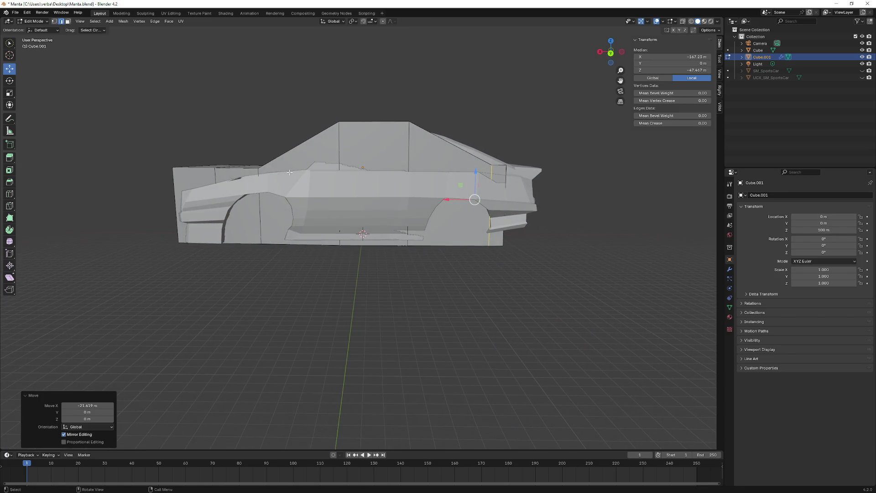
middle_drag(201, 167, 217, 177)
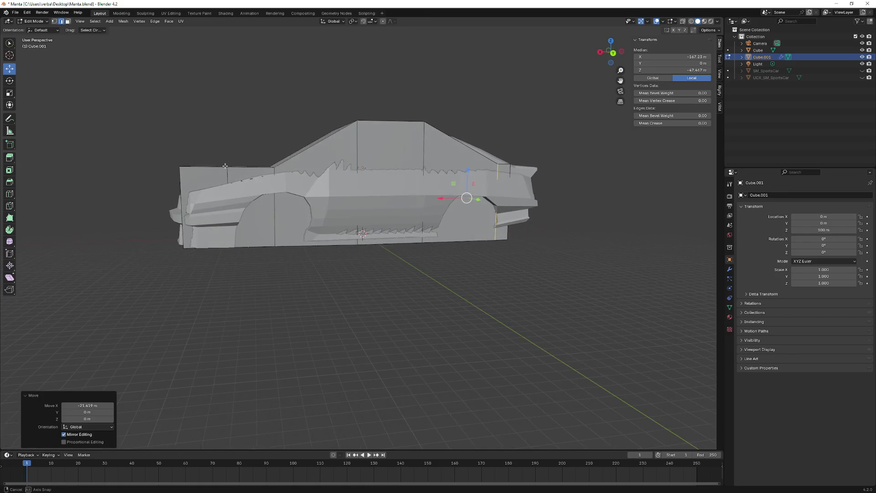
click(68, 22)
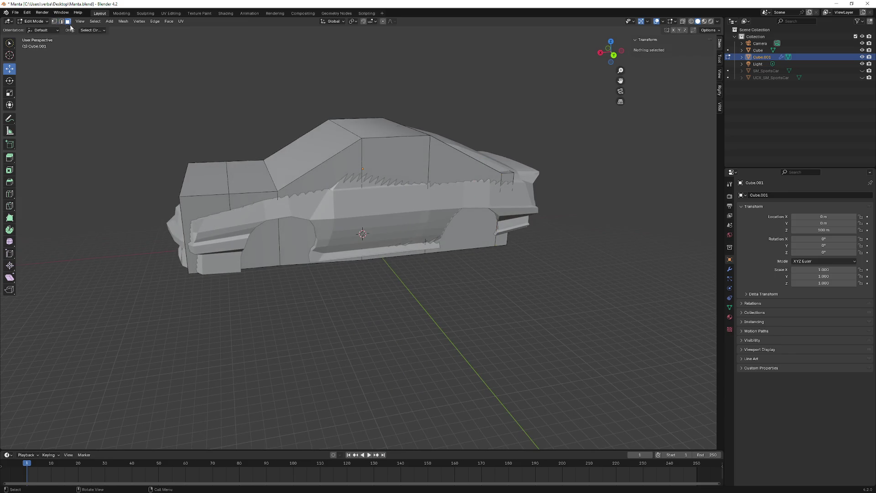
- Lower the two cabin top faces to about 69 m, level with the car's roof line
click(213, 180)
ctrl+click(222, 160)
middle_drag(223, 161, 225, 146)
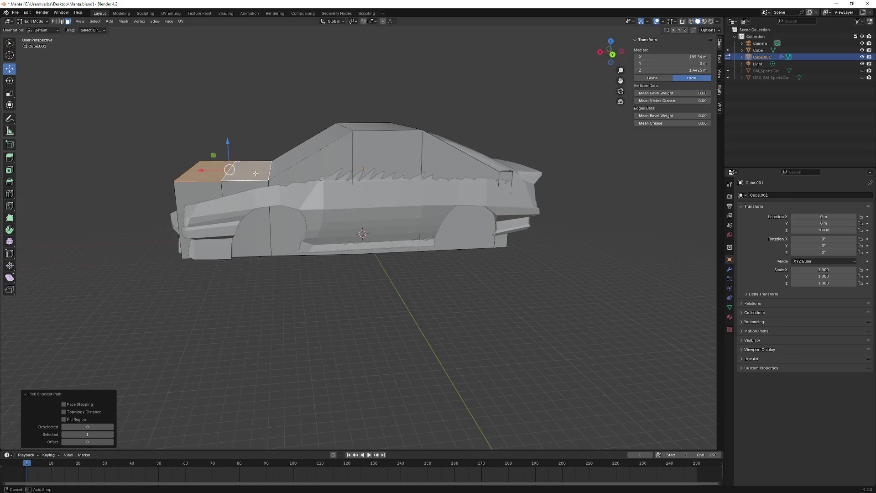
drag(228, 146, 228, 152)
middle_drag(353, 129, 360, 141)
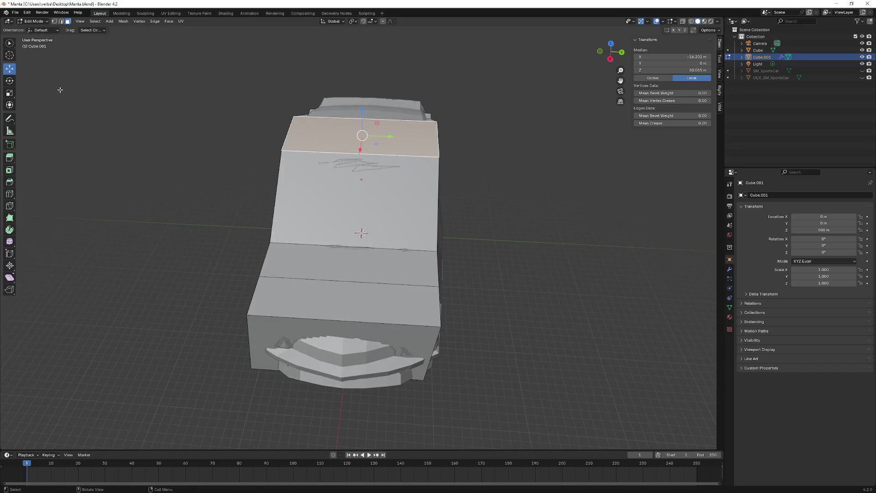
middle_drag(41, 84, 141, 107)
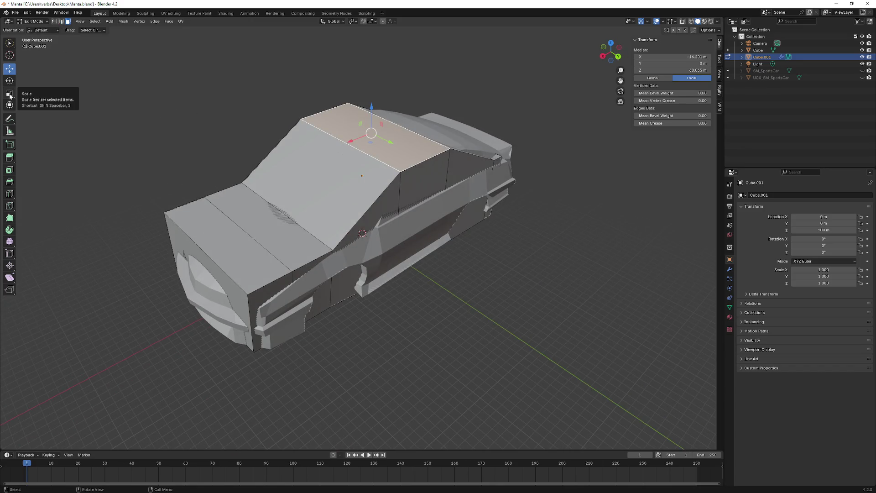
middle_drag(10, 97, 67, 112)
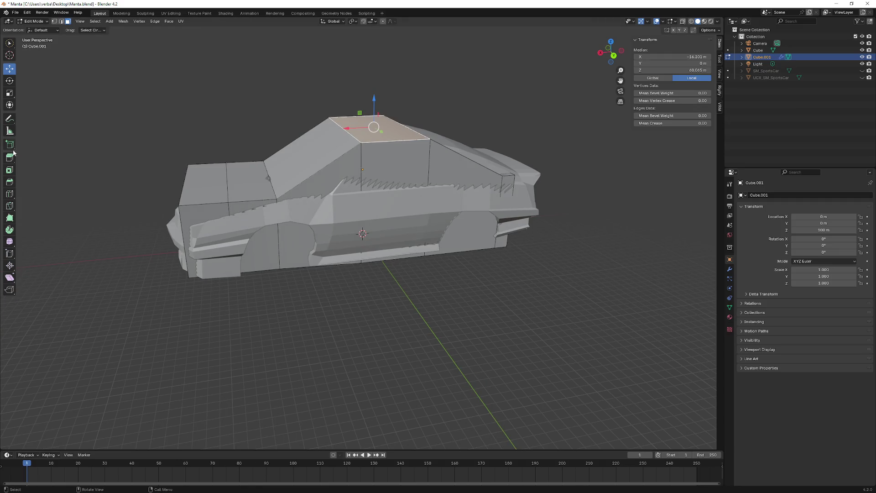
- Pick out the front edge of the roof in Edge select mode
click(61, 21)
click(336, 126)
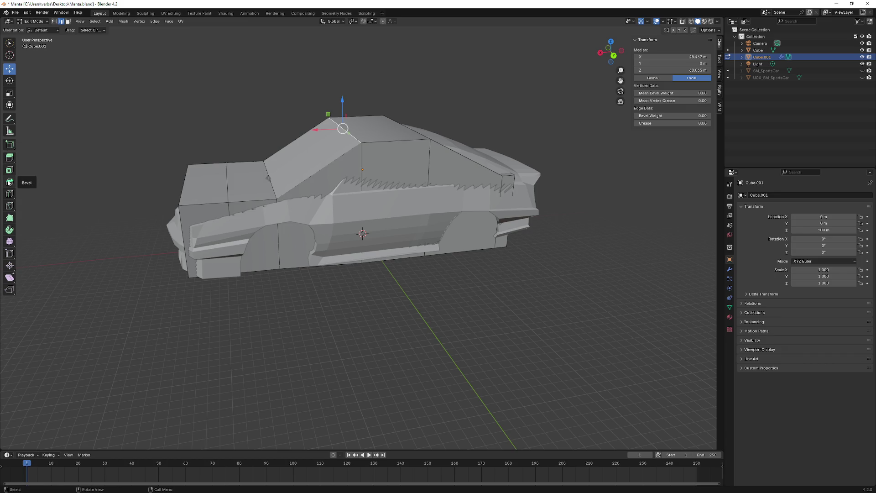
- Try bevelling the roof's front edge, then shrink the bevel back to zero offset
click(9, 184)
middle_drag(288, 179, 361, 111)
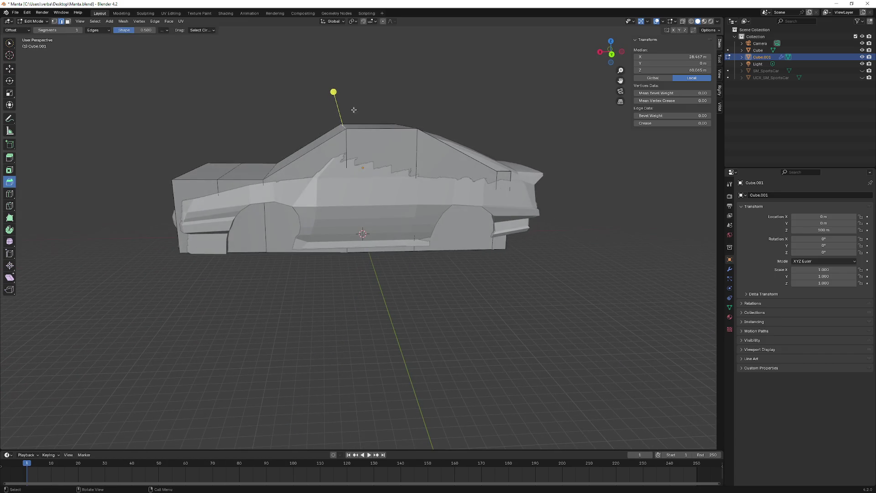
drag(332, 93, 327, 84)
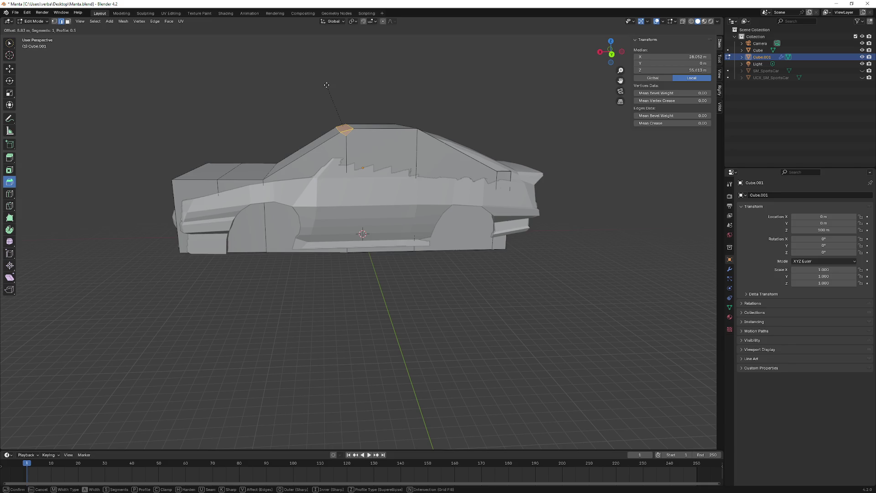
drag(327, 85, 330, 96)
mouse_move(329, 96)
middle_down()
mouse_move(387, 114)
mouse_move(326, 128)
middle_up()
click(384, 123)
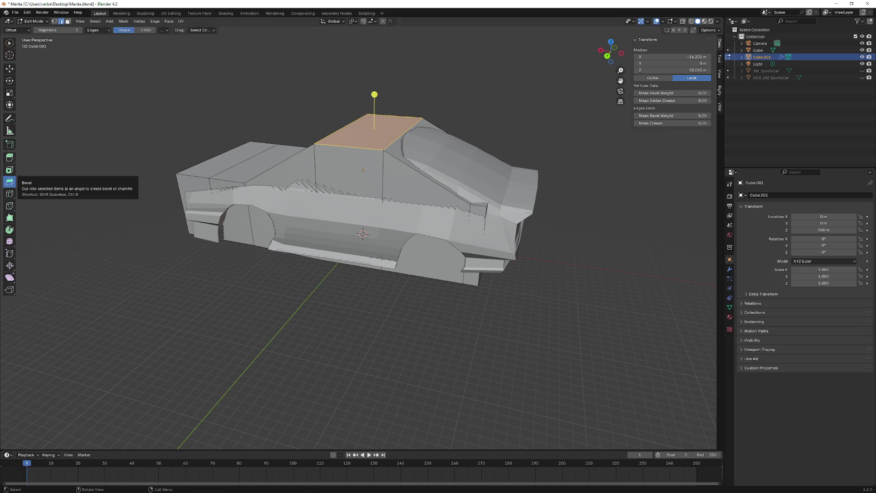
- With the Move tool, select the top face above the bumper and lower it about 7 m along Z
middle_drag(161, 151, 195, 166)
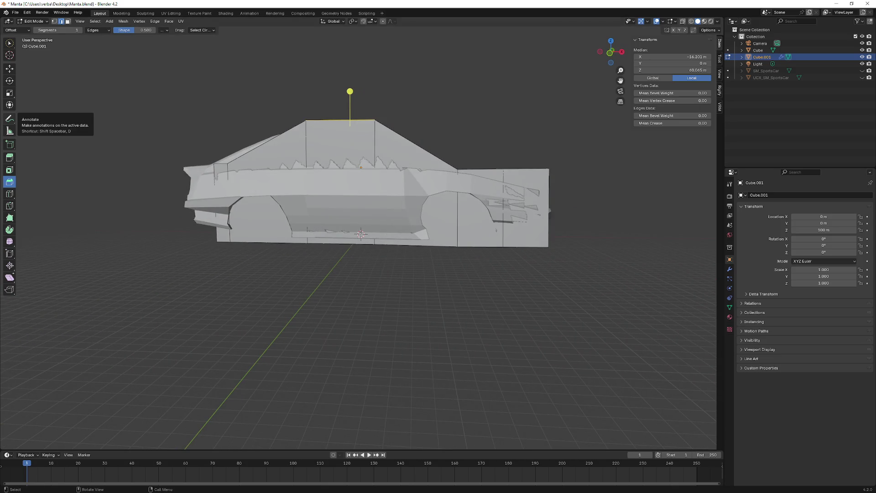
middle_drag(13, 117, 25, 78)
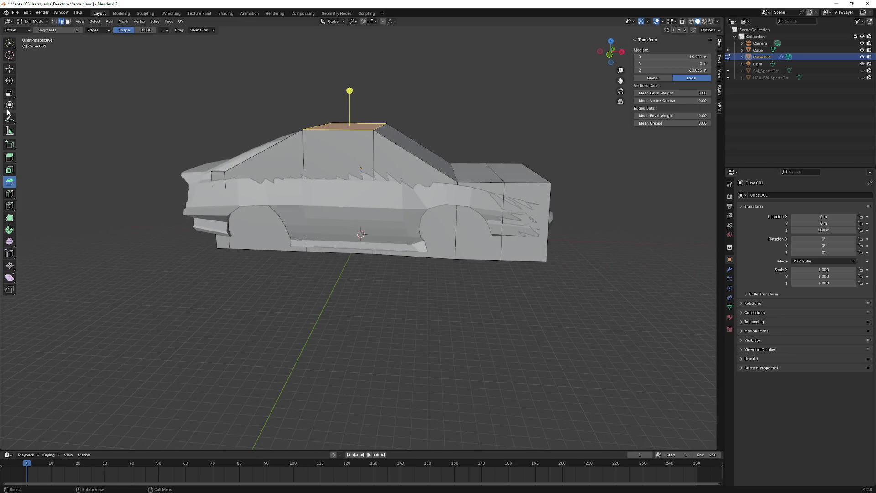
click(10, 69)
middle_drag(294, 171, 326, 177)
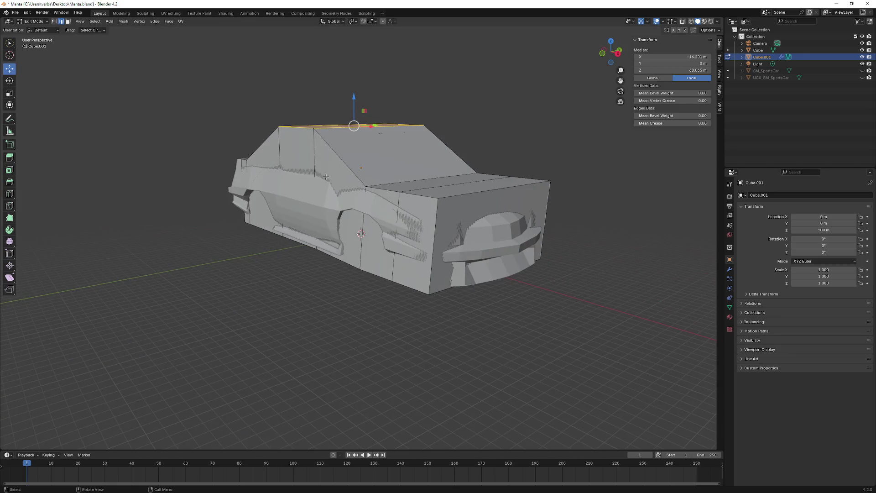
click(403, 190)
middle_drag(403, 189, 501, 196)
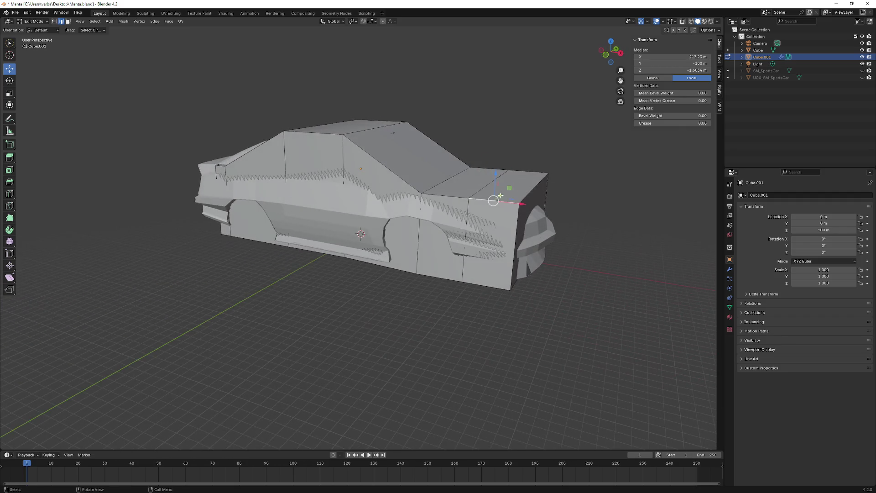
click(67, 21)
click(512, 180)
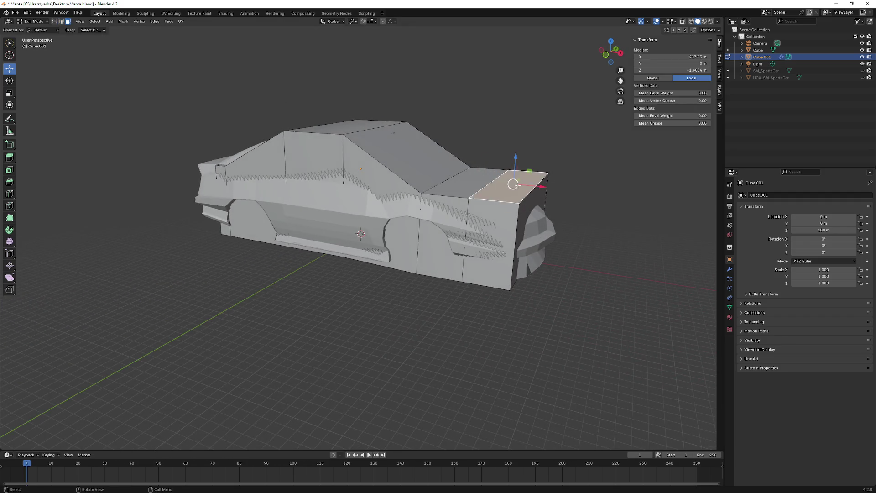
middle_drag(512, 179, 515, 158)
drag(515, 157, 520, 162)
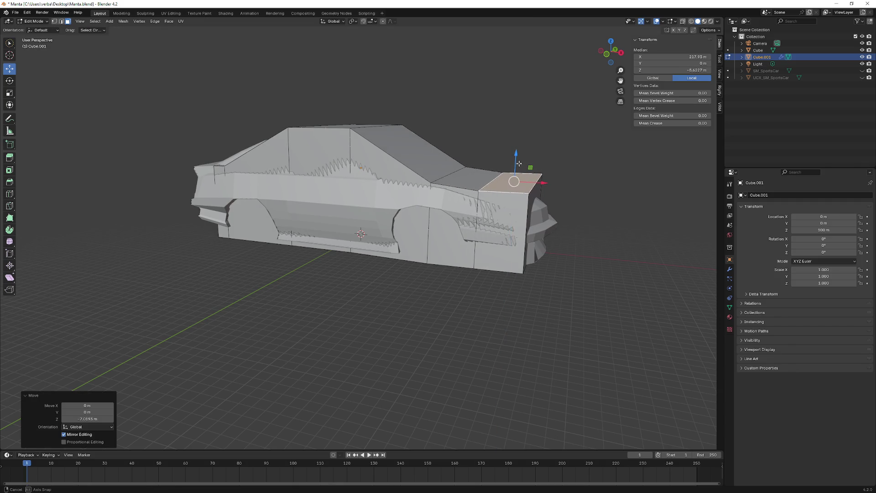
- Lower the hood's top face and its front element about 6.2 m along Z to hug the car's nose
click(513, 184)
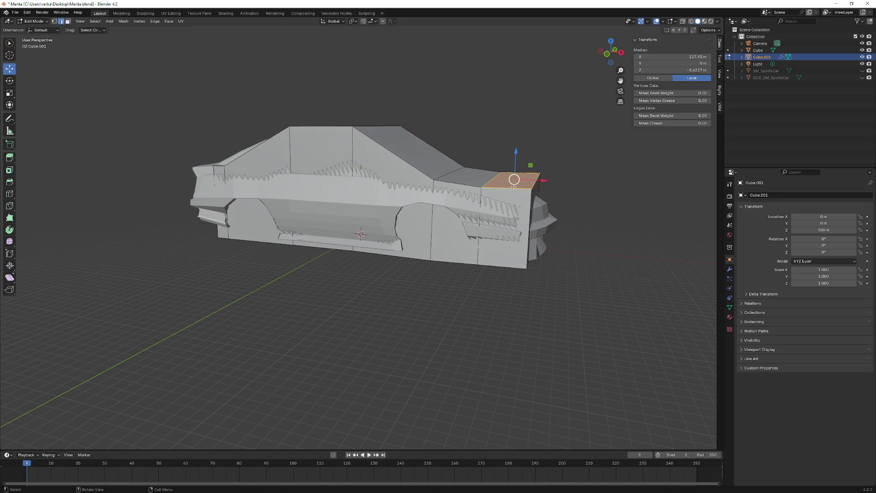
drag(536, 167, 538, 167)
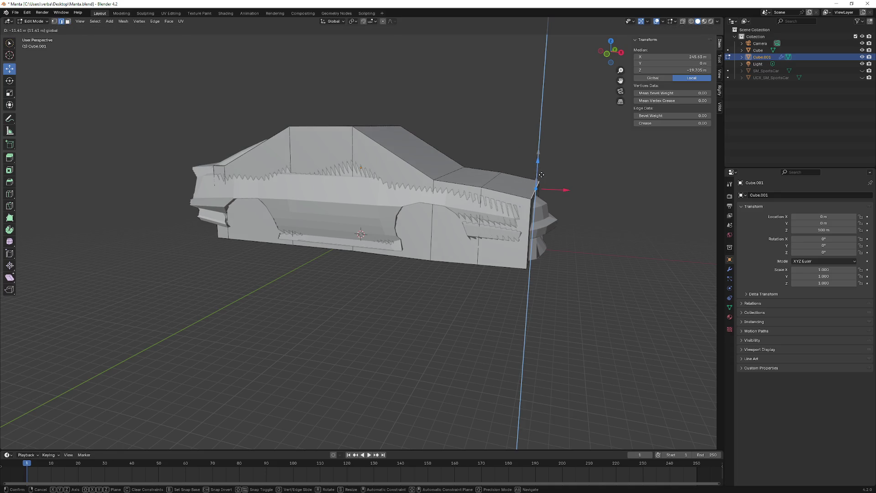
mouse_move(538, 167)
middle_down()
mouse_move(507, 171)
mouse_move(519, 164)
mouse_move(532, 177)
mouse_move(545, 164)
mouse_move(499, 169)
mouse_move(507, 170)
middle_up()
key(g)
key(z)
click(519, 168)
key(g)
key(z)
click(538, 173)
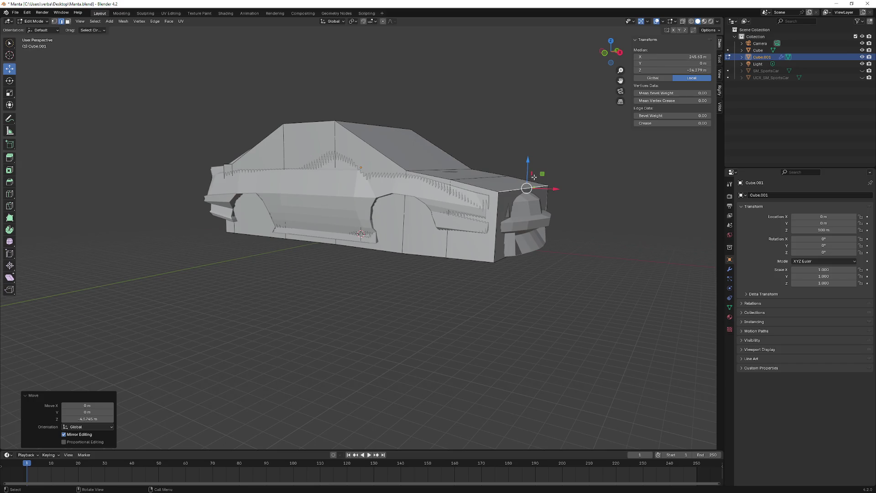
- Move another hood edge down to the bonnet slope, cancelling an unwanted second move
drag(526, 175, 527, 172)
mouse_move(527, 172)
middle_down()
mouse_move(538, 177)
mouse_move(456, 172)
mouse_move(520, 171)
mouse_move(493, 175)
middle_up()
click(498, 168)
drag(494, 160, 495, 156)
click(495, 157)
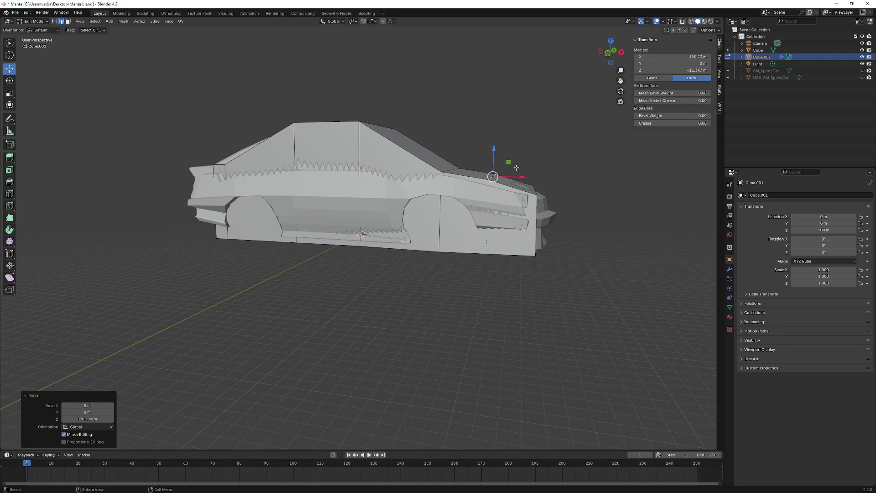
drag(525, 170, 529, 171)
right_click(530, 171)
middle_drag(528, 170, 411, 164)
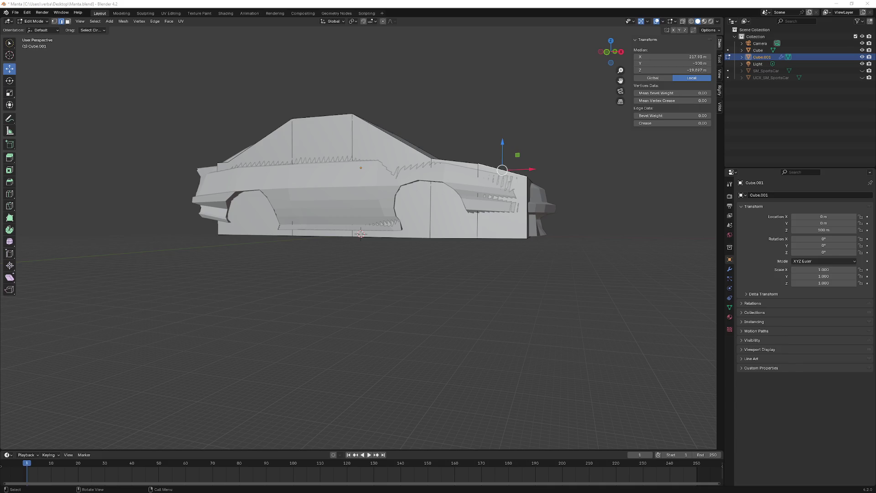
- Lower a further front-top edge about 2.2 m along Z over the nose
mouse_move(8, 220)
middle_down()
mouse_move(489, 188)
mouse_move(491, 159)
middle_up()
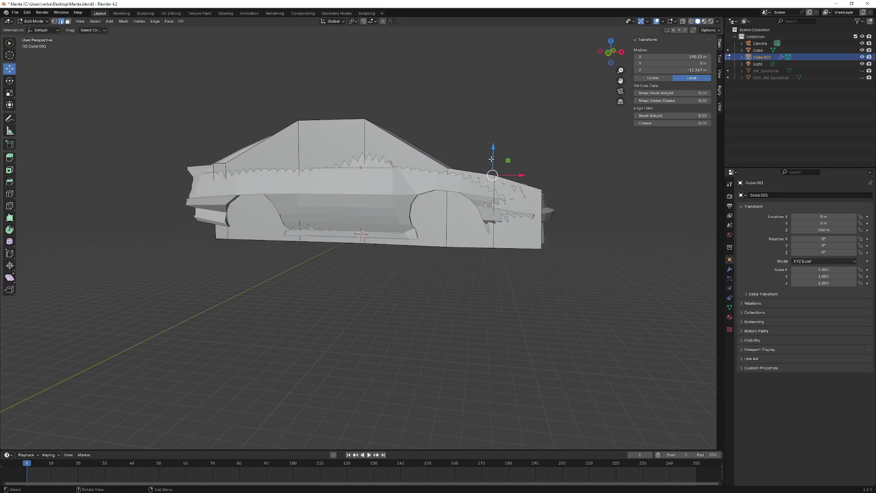
key(g)
key(z)
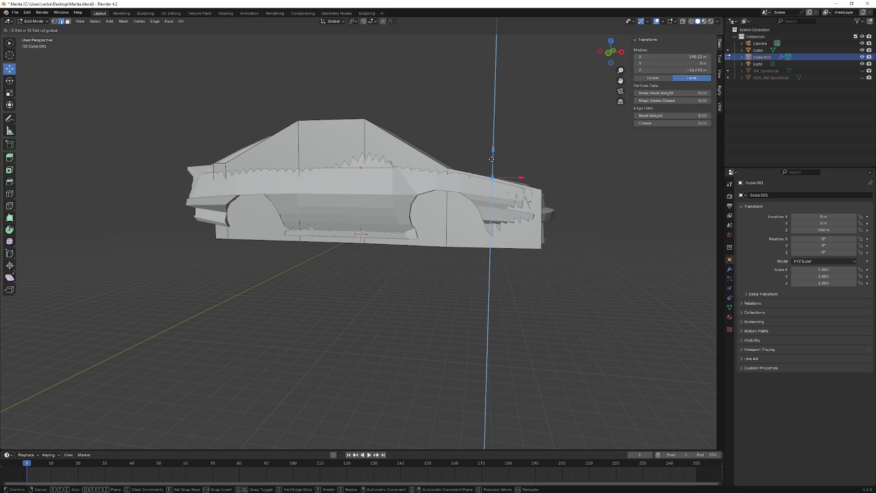
click(492, 159)
mouse_move(493, 159)
middle_down()
mouse_move(468, 171)
mouse_move(361, 179)
mouse_move(310, 237)
middle_up()
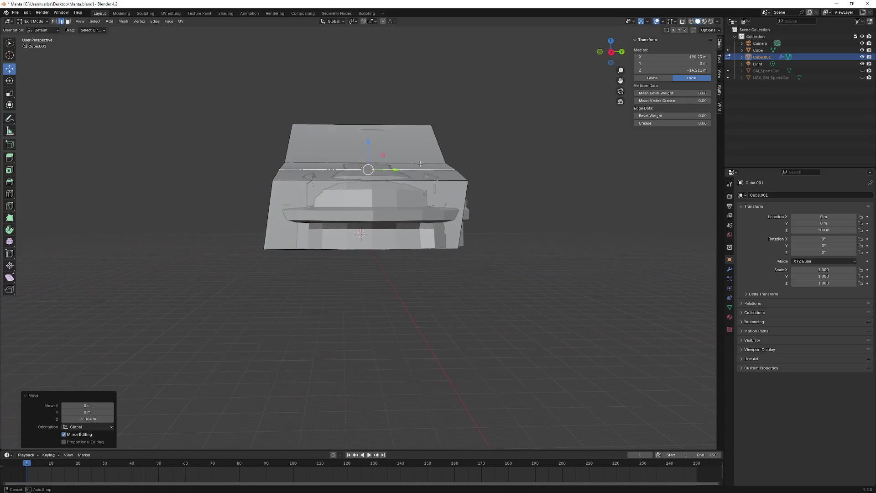
- Push the bottom and upper front edges forward along Y to match the bumper, redoing one move
click(280, 250)
drag(377, 248, 404, 248)
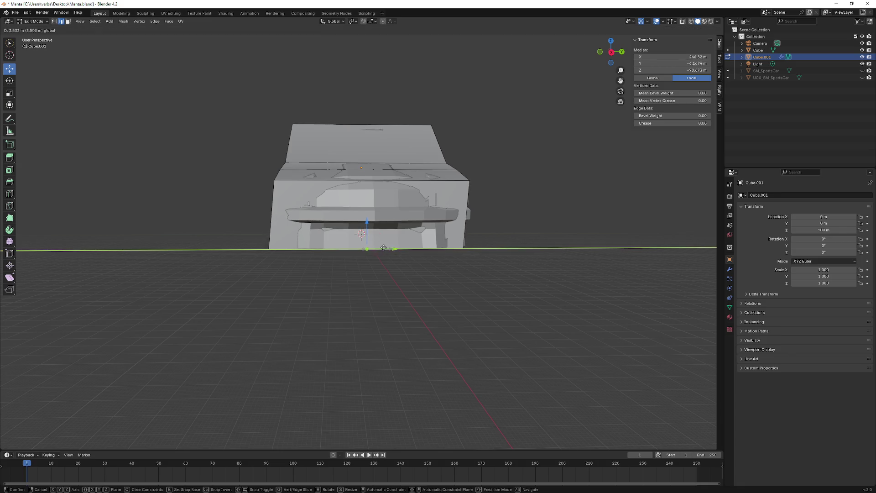
mouse_move(404, 249)
middle_down()
mouse_move(442, 245)
mouse_move(353, 128)
mouse_move(379, 142)
middle_up()
click(353, 128)
key(g)
key(y)
click(377, 142)
key(ctrl+z)
key(g)
key(y)
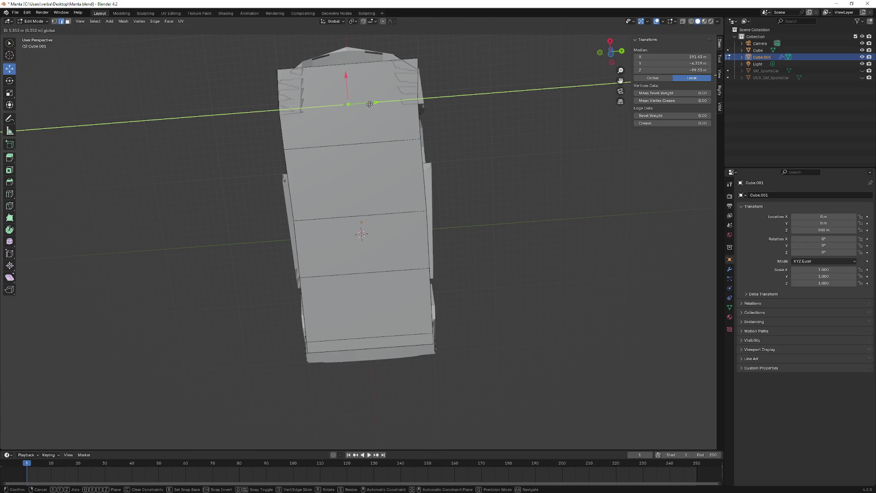
click(370, 103)
- Hide the car model in the Outliner so only the collision mesh shows, ready for loop cutting
middle_drag(370, 103, 411, 206)
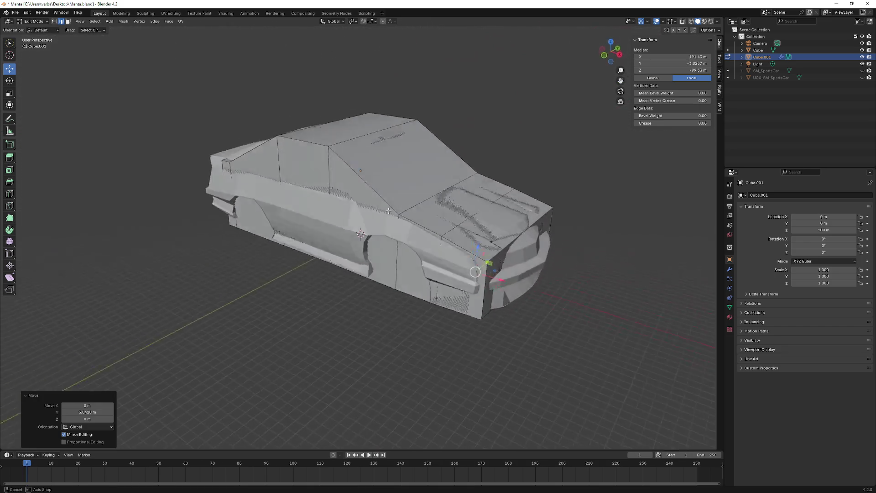
middle_drag(362, 232, 337, 241)
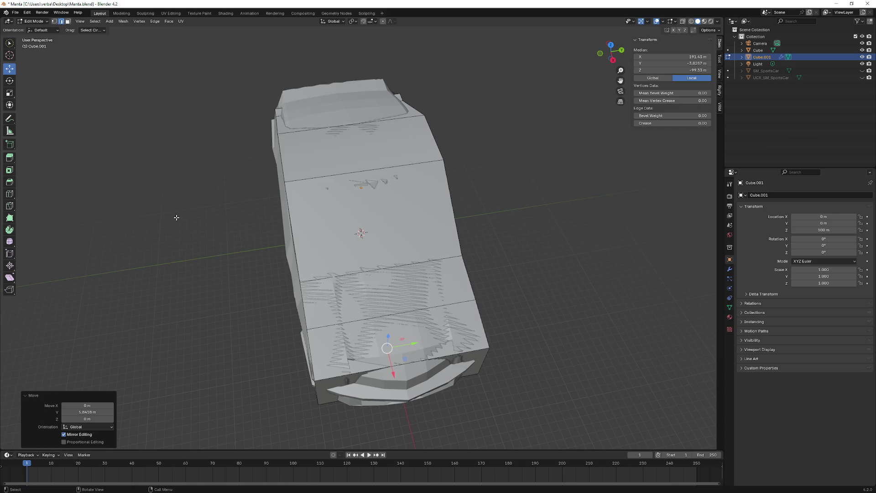
middle_drag(117, 252, 176, 221)
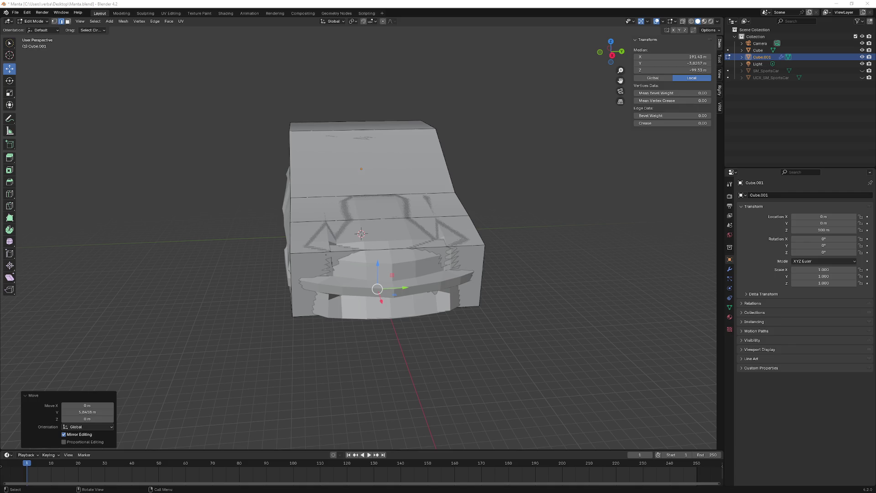
middle_drag(63, 268, 126, 255)
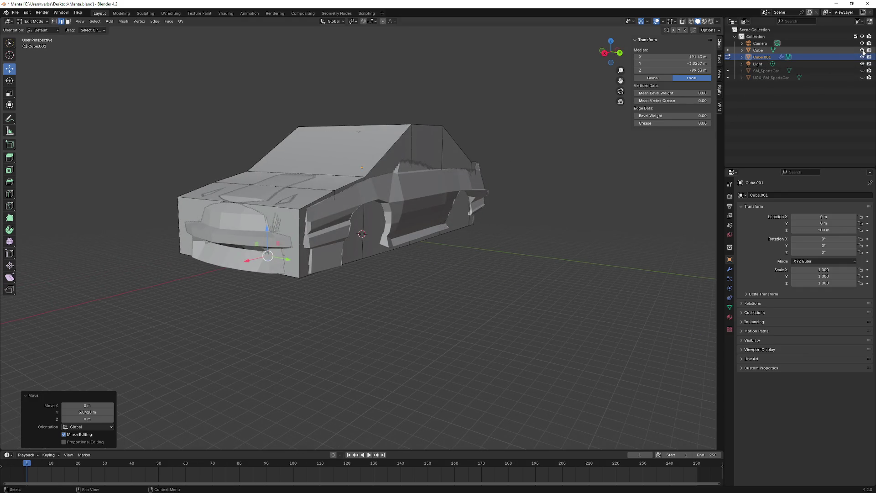
click(862, 51)
mouse_move(567, 88)
middle_down()
mouse_move(349, 157)
mouse_move(196, 176)
mouse_move(223, 168)
mouse_move(275, 176)
middle_up()
click(10, 194)
mouse_move(352, 199)
middle_down()
mouse_move(347, 220)
mouse_move(395, 196)
mouse_move(369, 234)
middle_up()
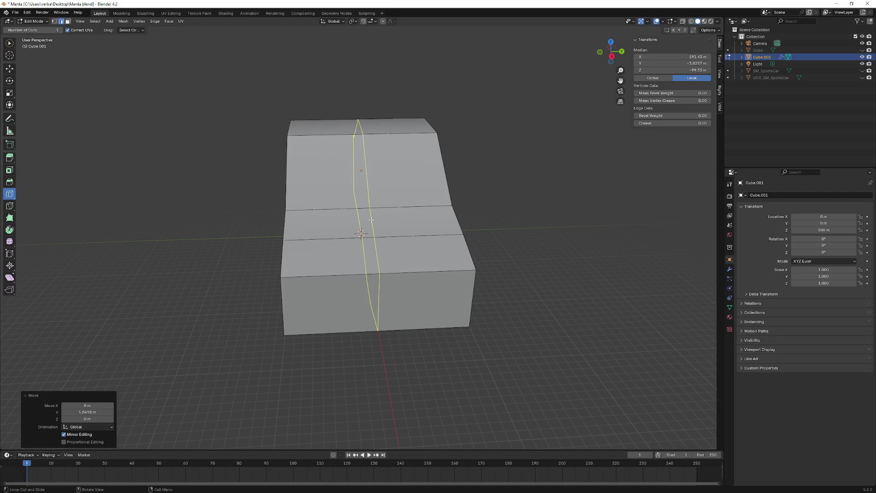
- Cut three vertical edge loops across the collision mesh's length
click(369, 220)
click(345, 217)
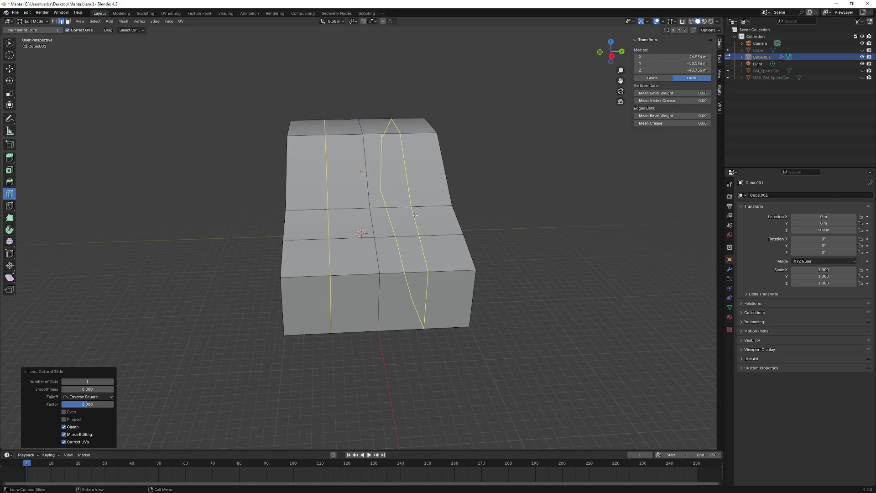
click(409, 217)
mouse_move(409, 217)
middle_down()
mouse_move(297, 241)
mouse_move(340, 183)
middle_up()
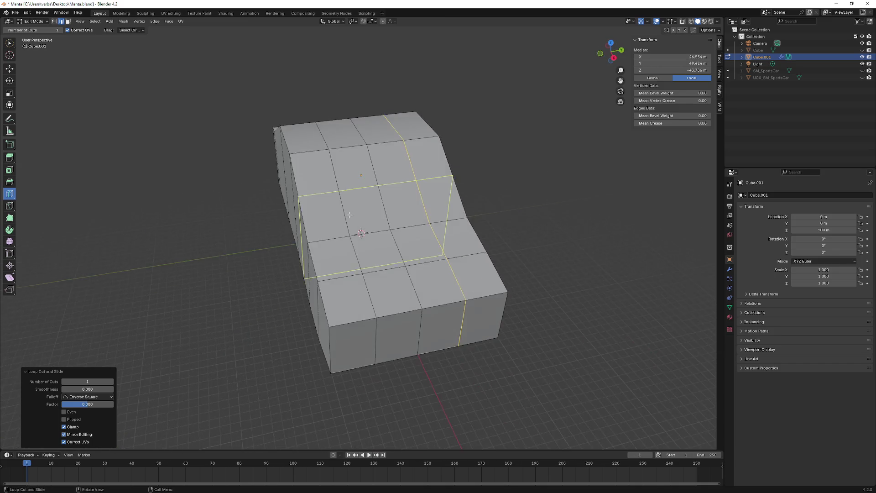
mouse_move(340, 183)
middle_down()
mouse_move(321, 250)
mouse_move(350, 257)
mouse_move(355, 217)
middle_up()
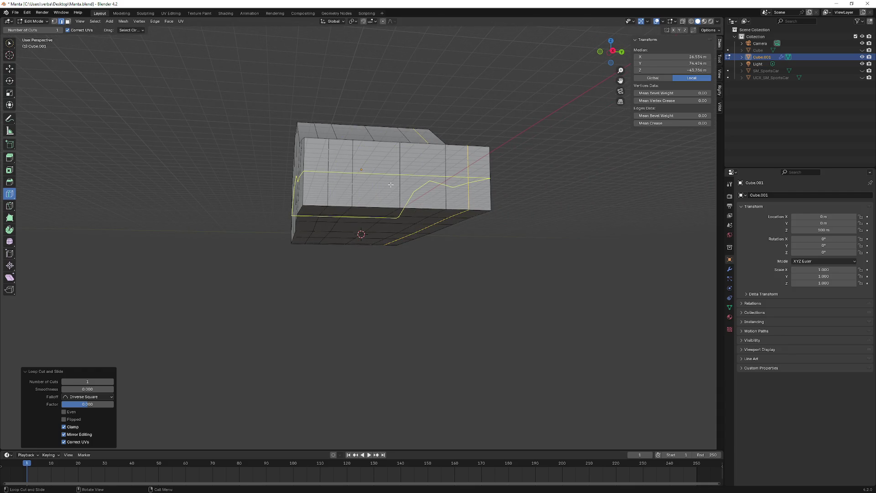
mouse_move(390, 183)
middle_down()
mouse_move(361, 224)
mouse_move(332, 200)
middle_up()
- Add several horizontal edge loops around the mesh and place a crosswise cut near one end
click(332, 200)
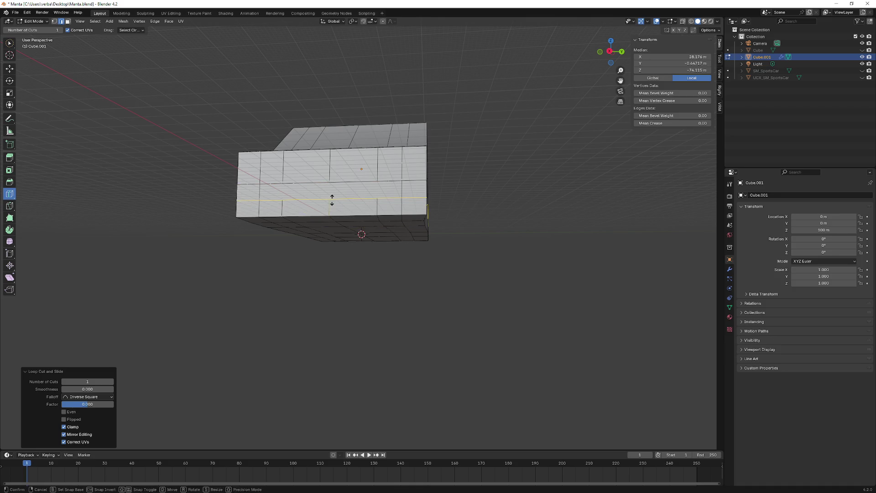
mouse_move(349, 206)
middle_down()
mouse_move(317, 219)
mouse_move(379, 235)
middle_up()
click(317, 219)
click(336, 217)
mouse_move(284, 219)
middle_down()
mouse_move(374, 245)
mouse_move(356, 196)
middle_up()
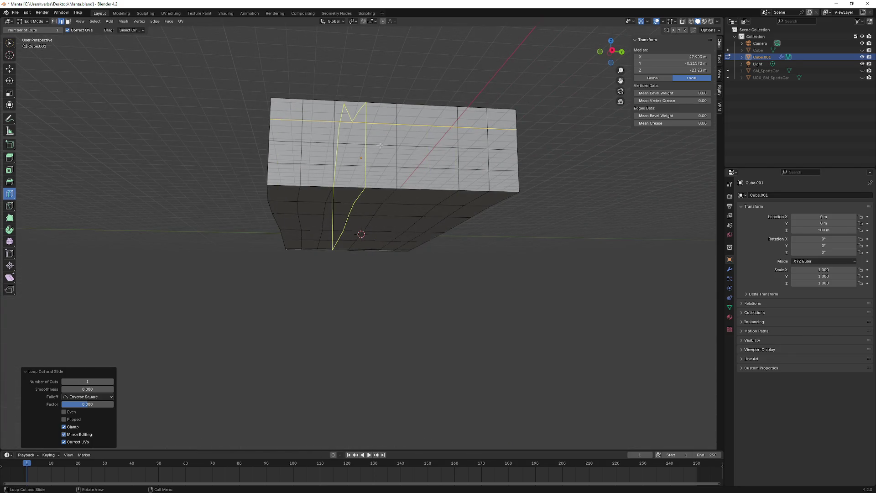
middle_drag(381, 142, 342, 199)
click(404, 223)
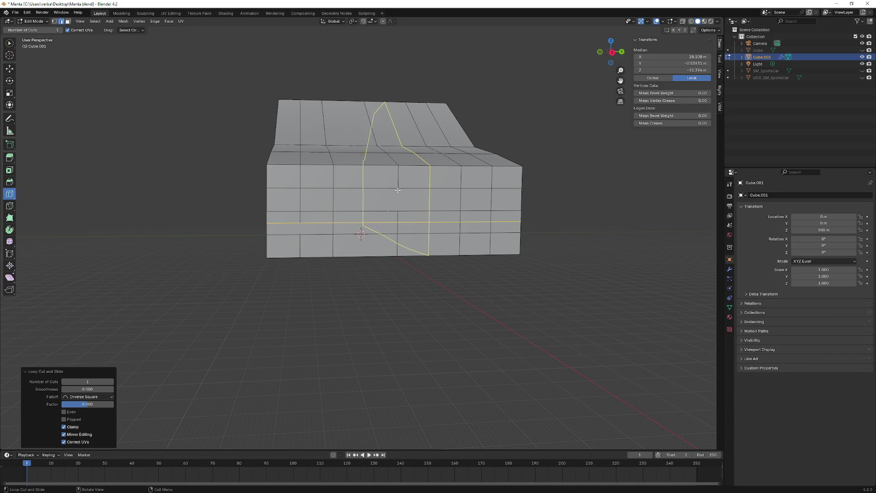
mouse_move(354, 232)
middle_down()
mouse_move(364, 209)
mouse_move(346, 215)
mouse_move(404, 205)
middle_up()
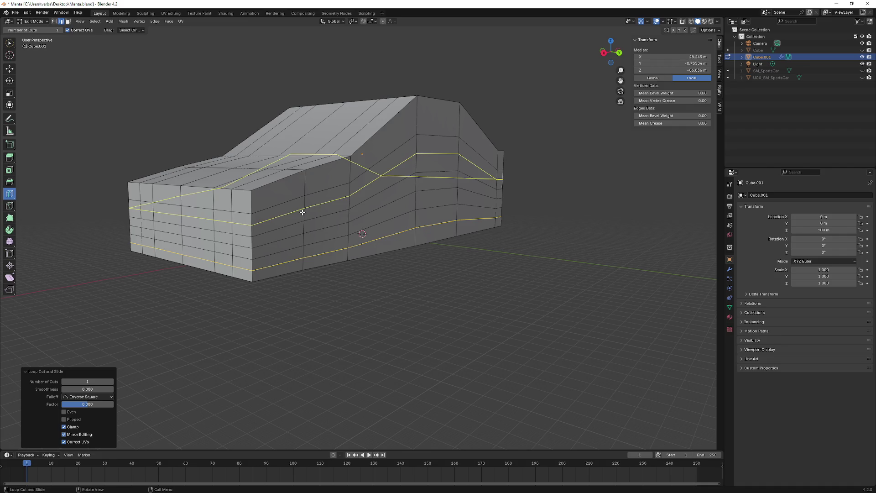
middle_drag(302, 212, 210, 261)
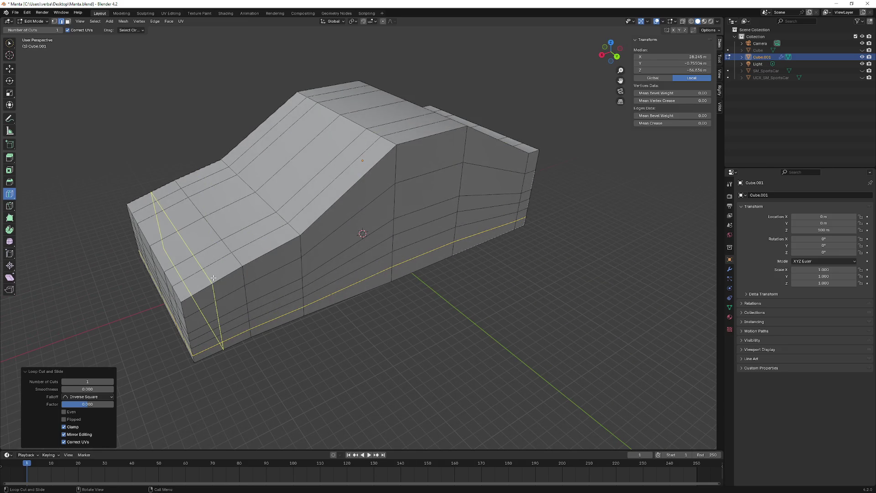
- Return to the Move tool and select edges along the mesh side after inspecting the cuts
mouse_move(213, 277)
middle_down()
mouse_move(324, 222)
mouse_move(275, 238)
mouse_move(256, 275)
mouse_move(284, 264)
middle_up()
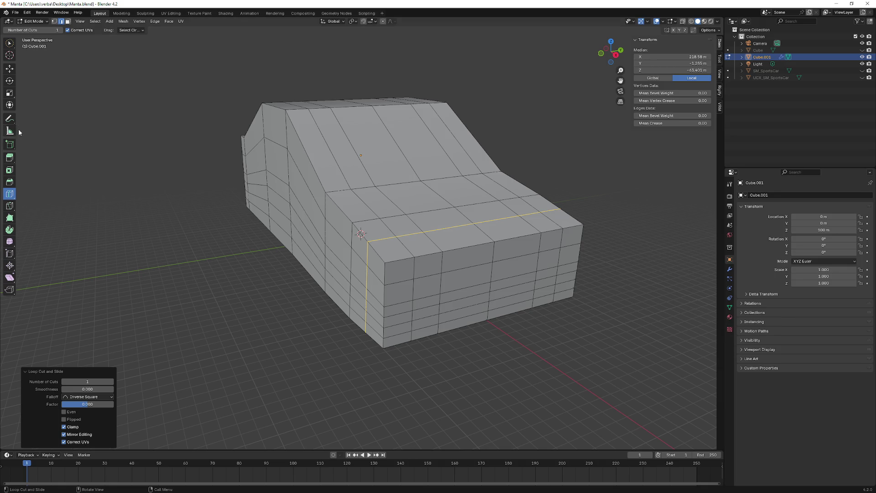
click(9, 68)
mouse_move(287, 226)
middle_down()
mouse_move(279, 179)
mouse_move(344, 151)
mouse_move(390, 210)
mouse_move(439, 219)
mouse_move(369, 189)
mouse_move(375, 178)
middle_up()
scroll(369, 189, up, 3)
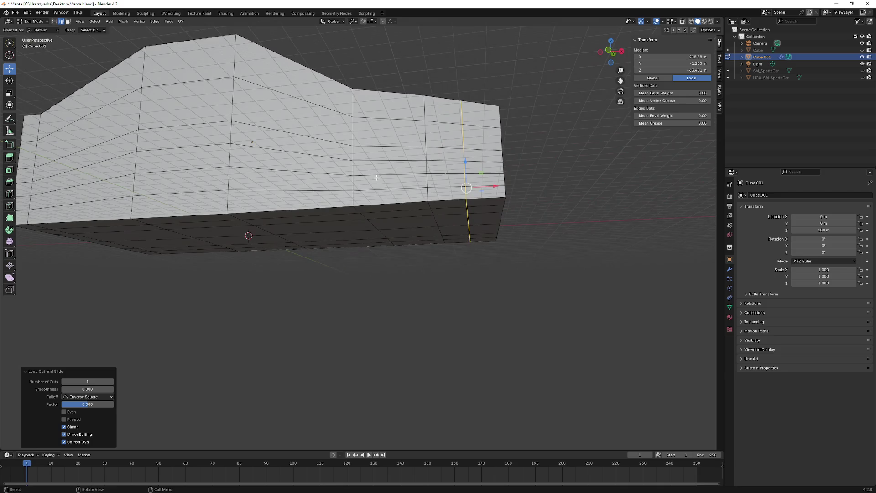
click(386, 193)
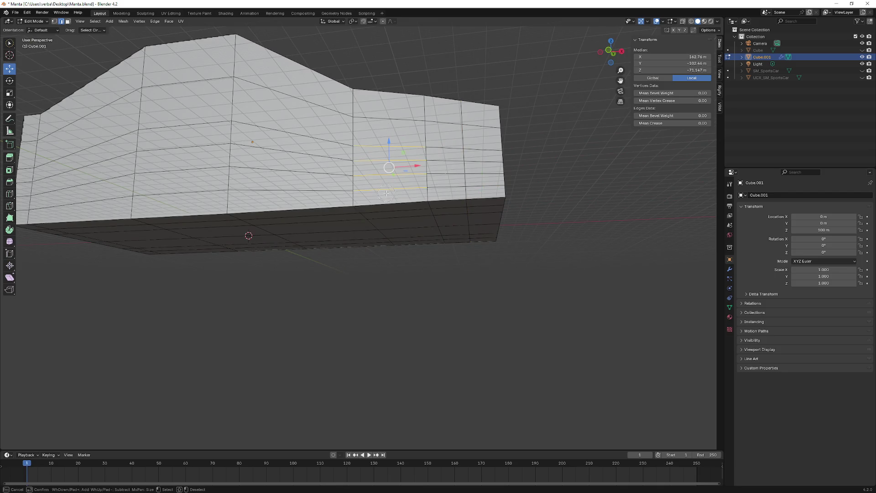
- Inspect the loop-cut grid from the sides and top, then switch to Face select mode
mouse_move(386, 192)
middle_down()
mouse_move(373, 225)
mouse_move(296, 221)
mouse_move(174, 170)
middle_up()
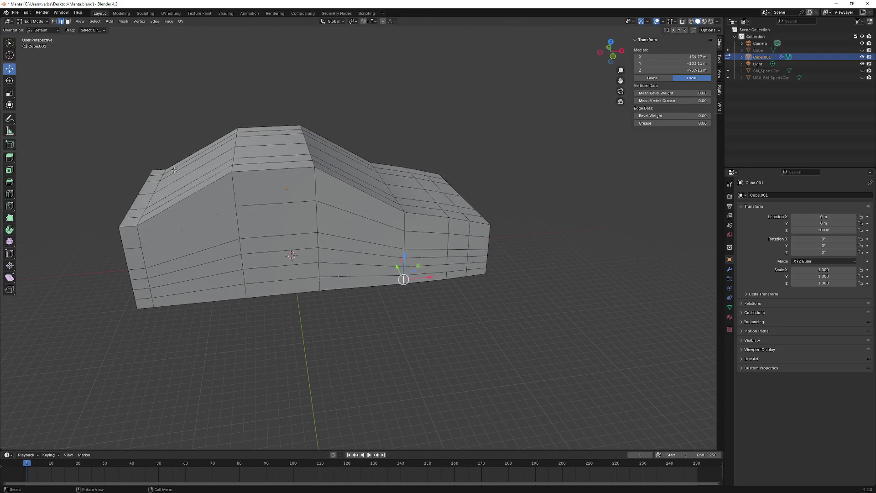
middle_drag(201, 296, 231, 200)
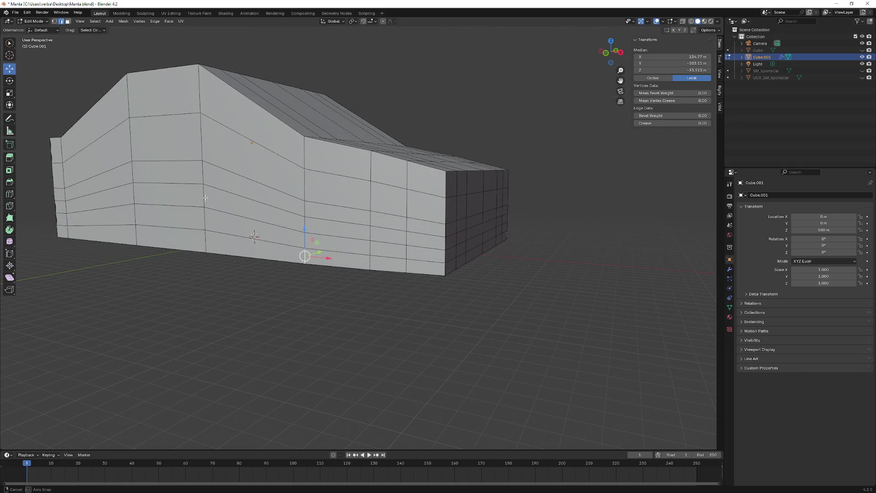
middle_drag(231, 200, 339, 220)
shift+middle_drag(164, 199, 378, 215)
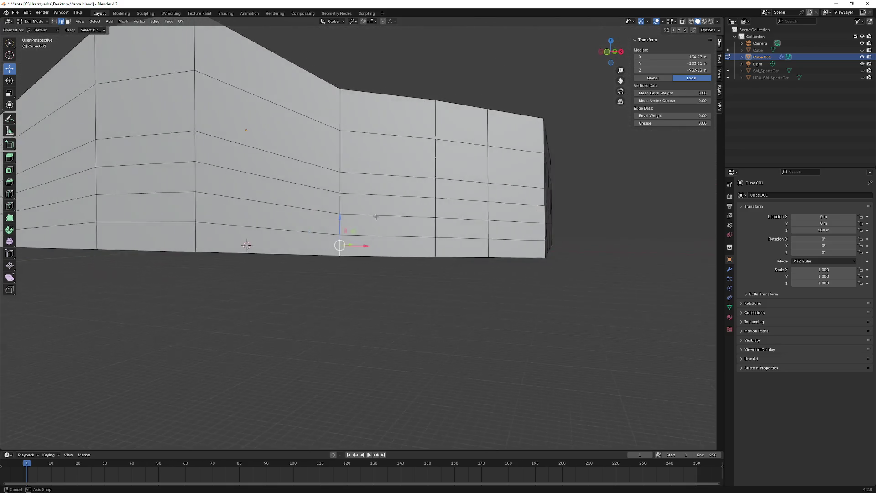
middle_drag(378, 215, 387, 228)
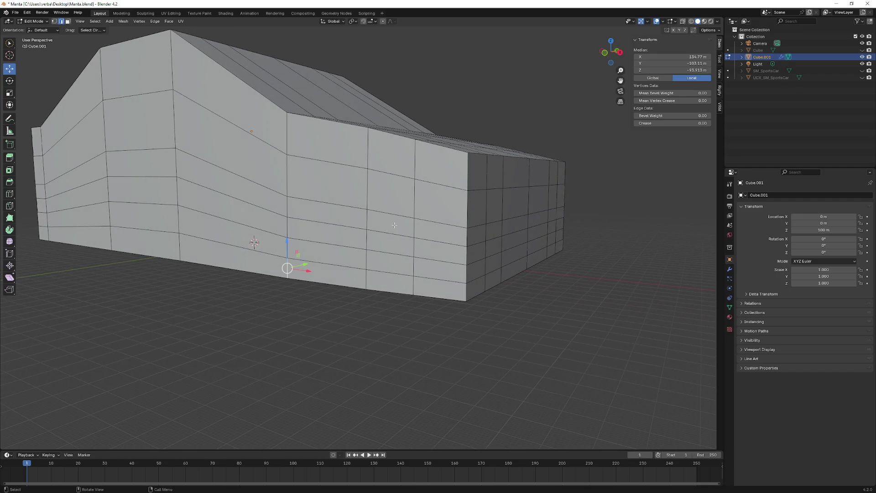
middle_drag(399, 209, 378, 218)
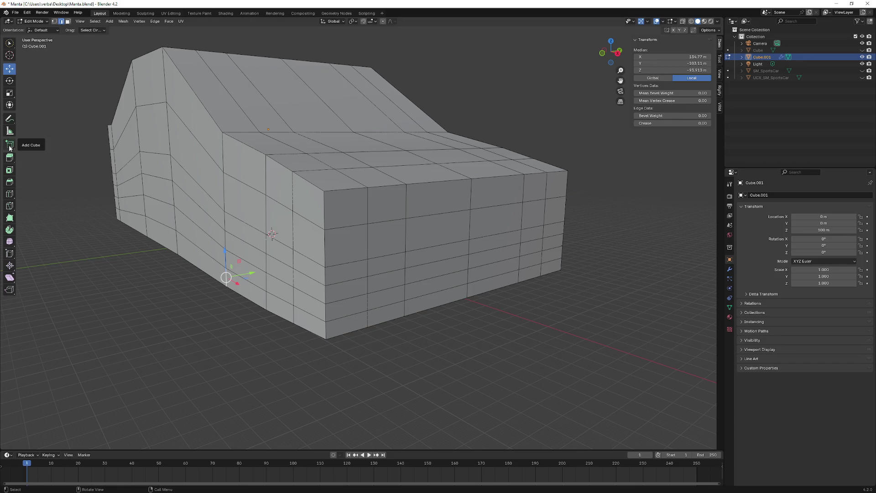
click(69, 21)
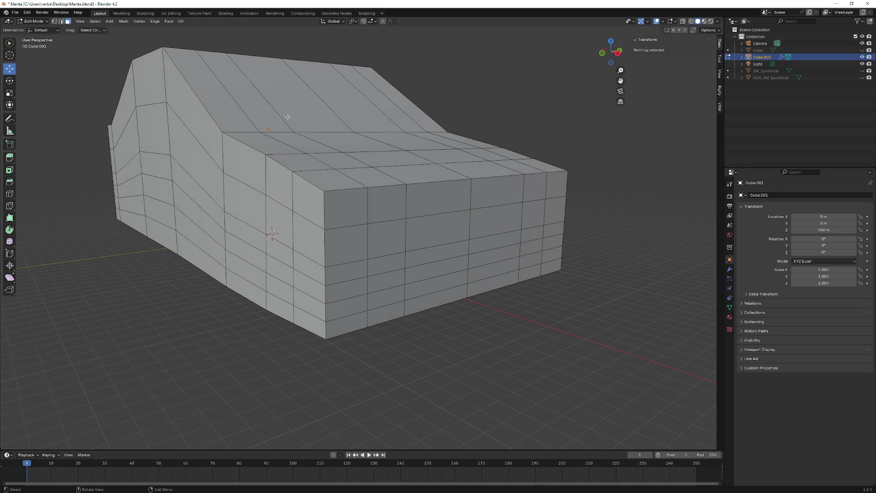
- Select the row of front-end faces and shift it slightly along the X axis
middle_drag(367, 234, 336, 260)
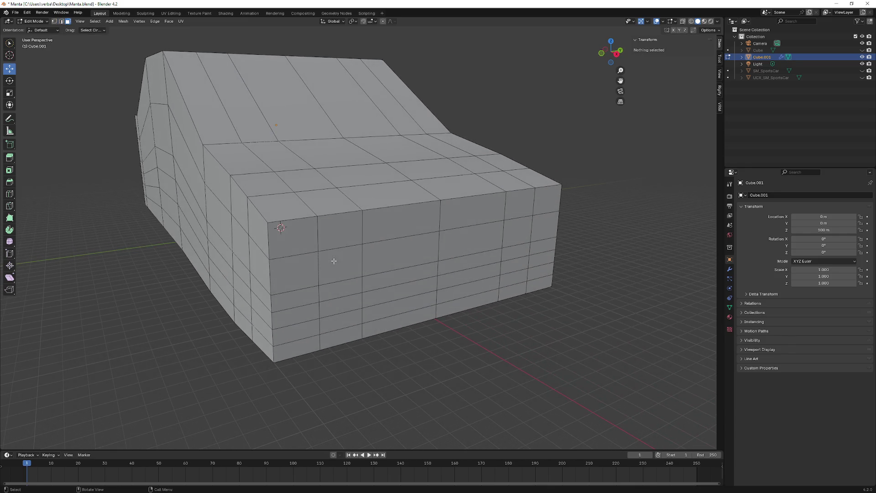
click(302, 268)
ctrl+click(527, 238)
middle_drag(528, 238, 519, 238)
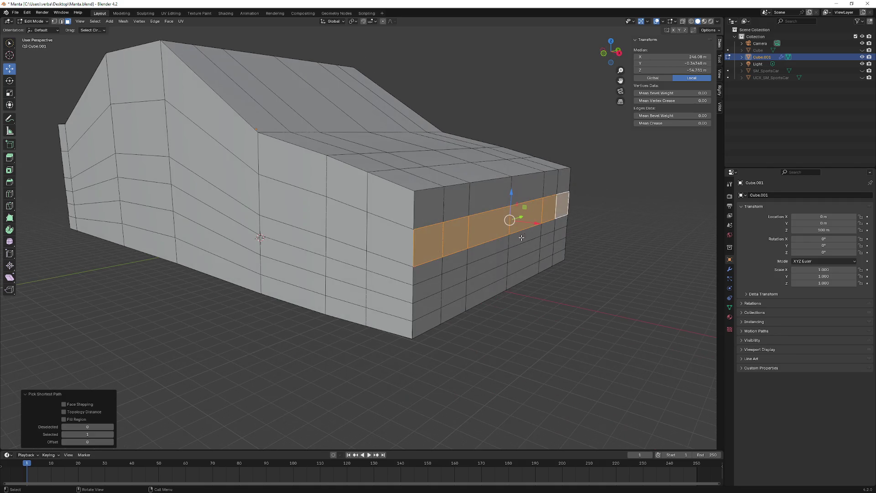
key(g)
key(x)
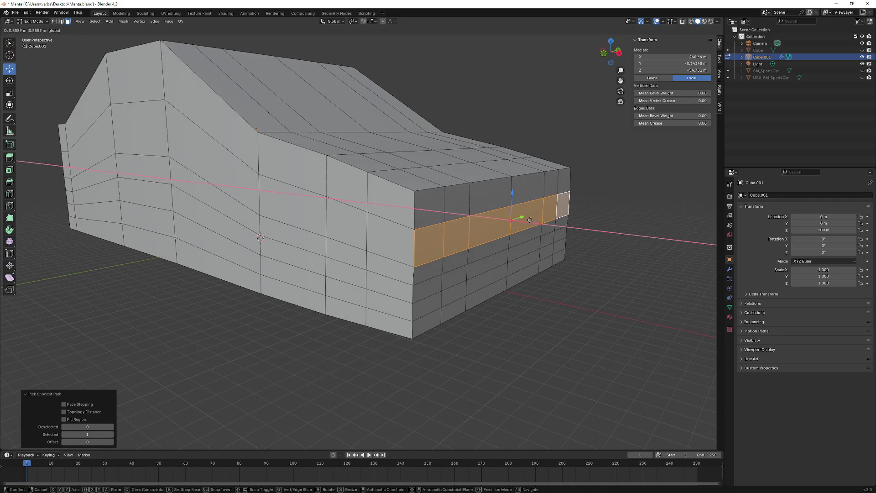
click(529, 219)
- In edge select mode, raise the horizontal edge row running across the front
middle_drag(465, 222, 450, 224)
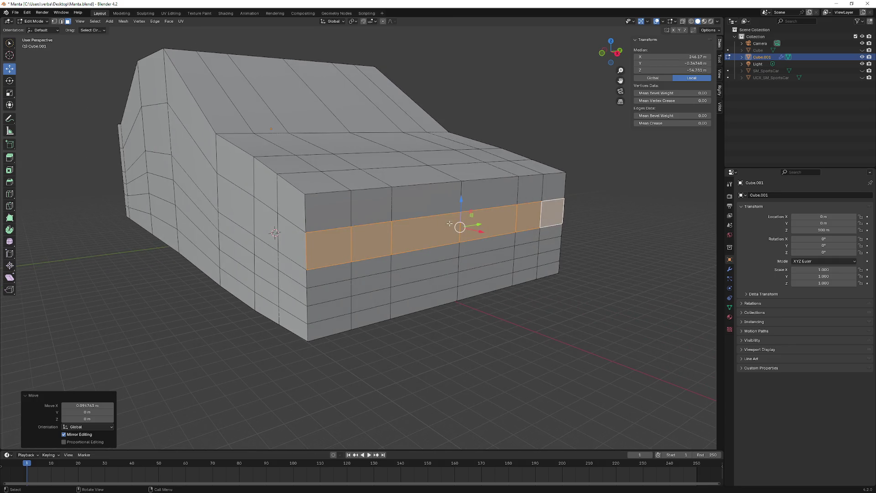
click(334, 270)
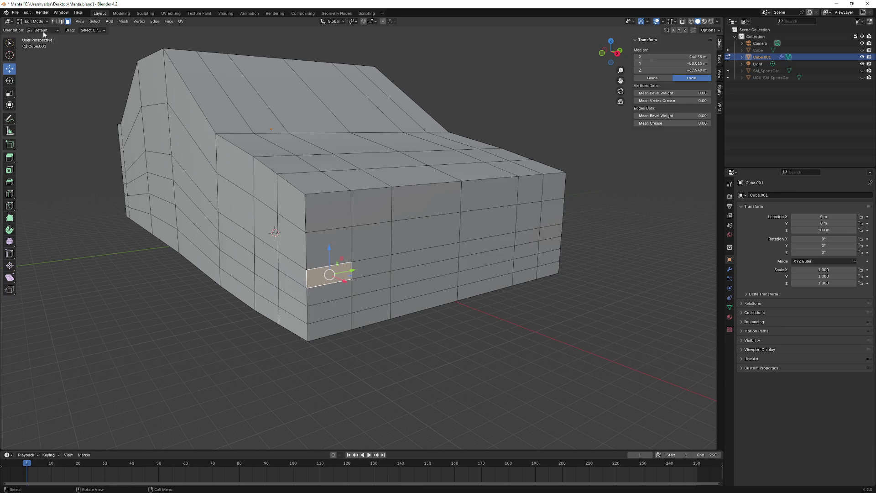
click(59, 24)
click(307, 268)
middle_drag(307, 269, 385, 260)
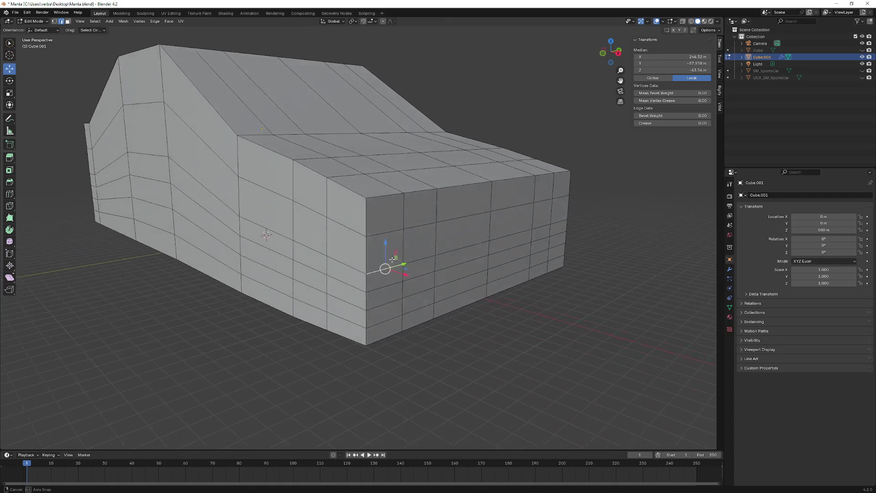
mouse_move(322, 240)
middle_down()
mouse_move(488, 242)
mouse_move(485, 229)
middle_up()
ctrl+click(488, 242)
drag(456, 219, 451, 202)
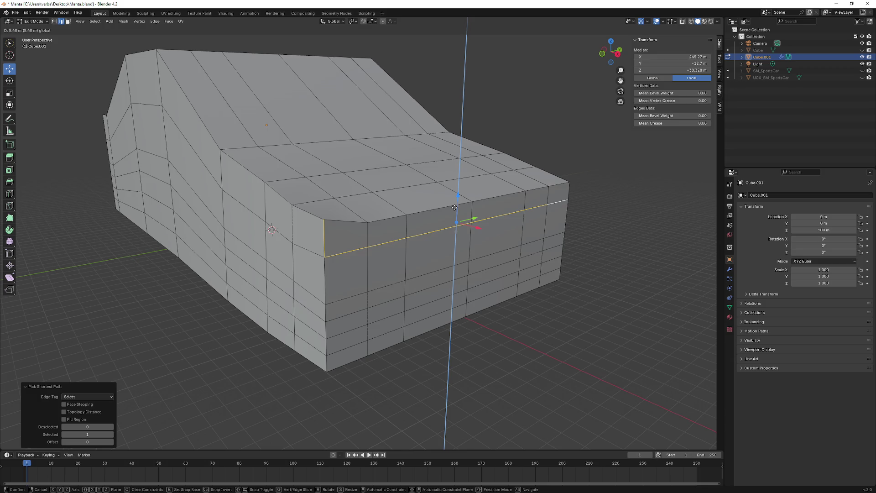
- Lower the hood-front edge row on Z and move it along X, reversing the direction once
click(326, 264)
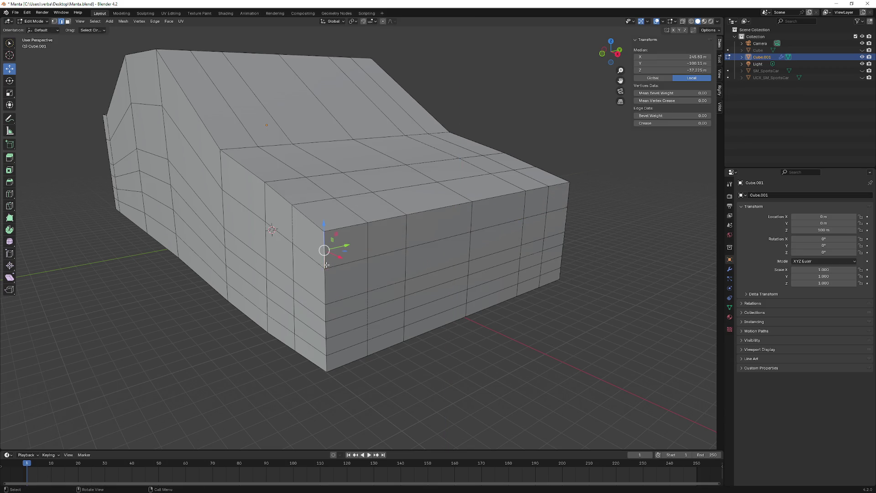
mouse_move(307, 251)
middle_down()
mouse_move(487, 230)
mouse_move(495, 208)
middle_up()
ctrl+click(487, 231)
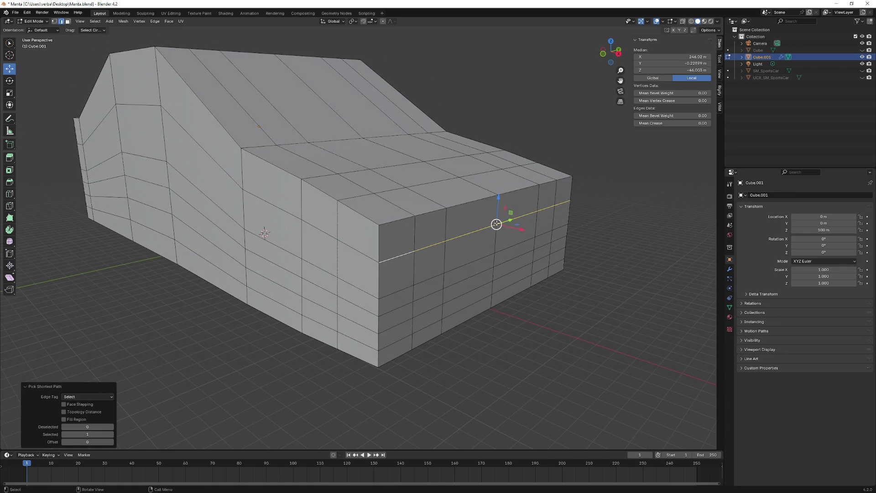
key(g)
key(z)
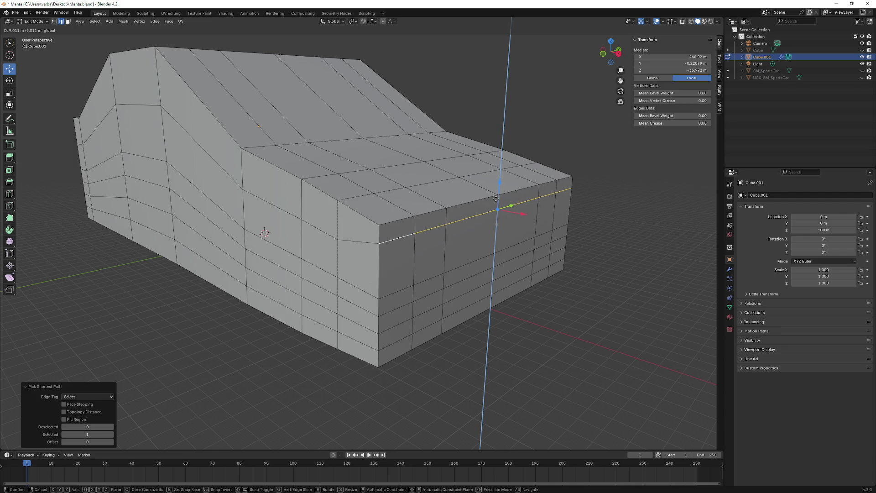
click(498, 206)
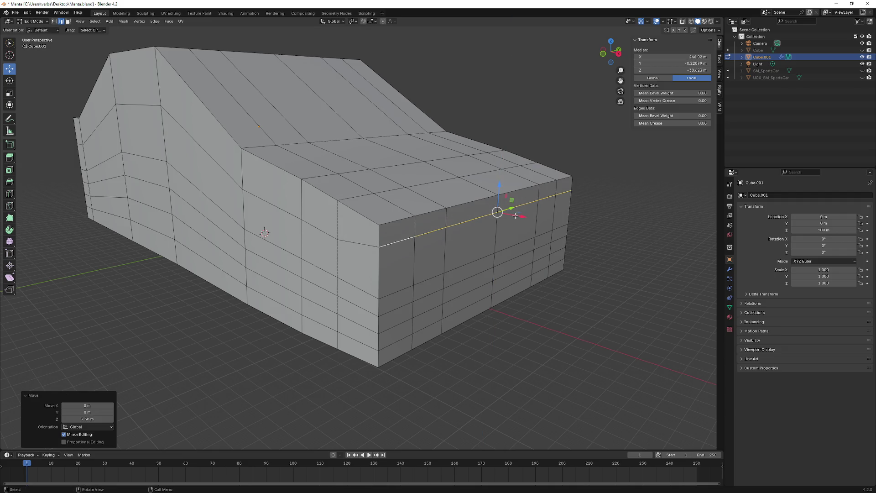
drag(514, 216, 521, 217)
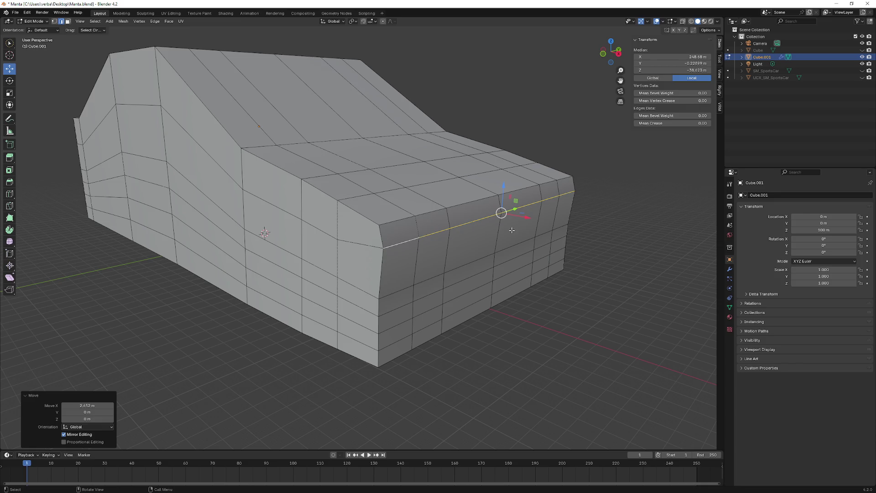
key(g)
key(x)
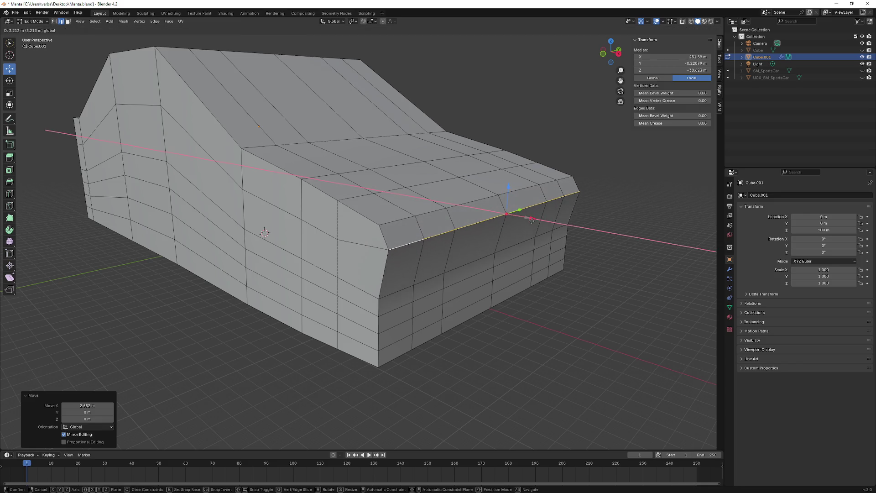
key(BackSpace)
key(BackSpace)
key(BackSpace)
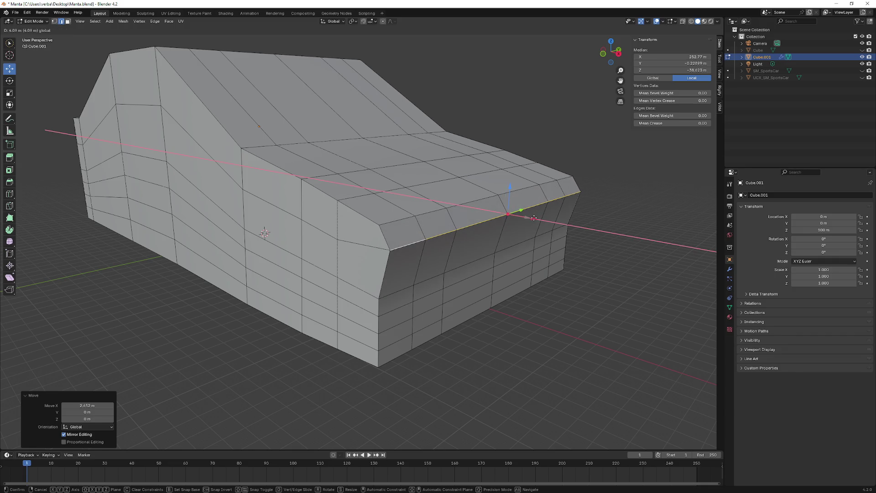
click(534, 218)
- Push the lower front edge row about 8 m along X and raise it about 11 m to contour the bumper
middle_drag(510, 214, 147, 263)
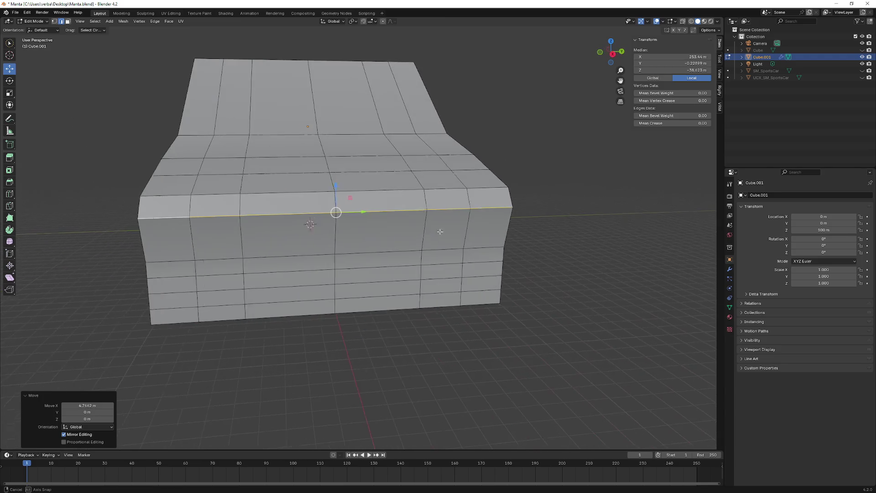
click(147, 261)
ctrl+click(333, 254)
mouse_move(332, 254)
middle_down()
mouse_move(566, 253)
mouse_move(573, 220)
mouse_move(511, 230)
middle_up()
key(g)
key(x)
click(560, 214)
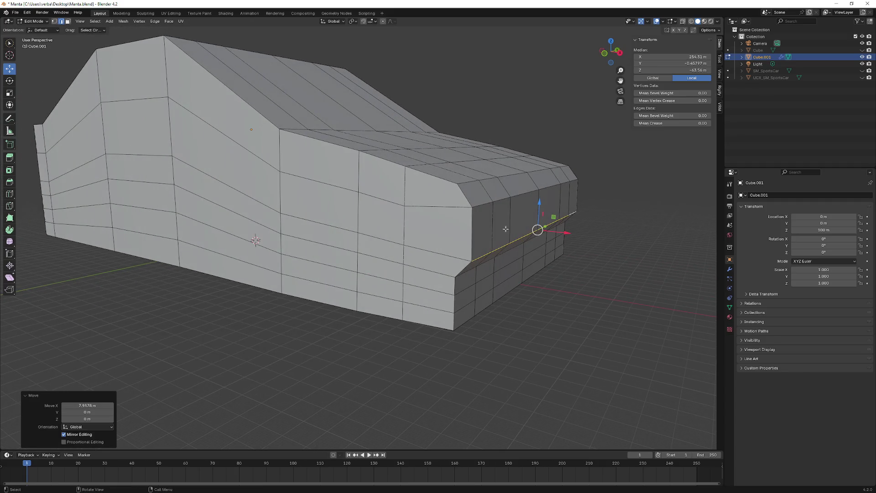
key(g)
key(z)
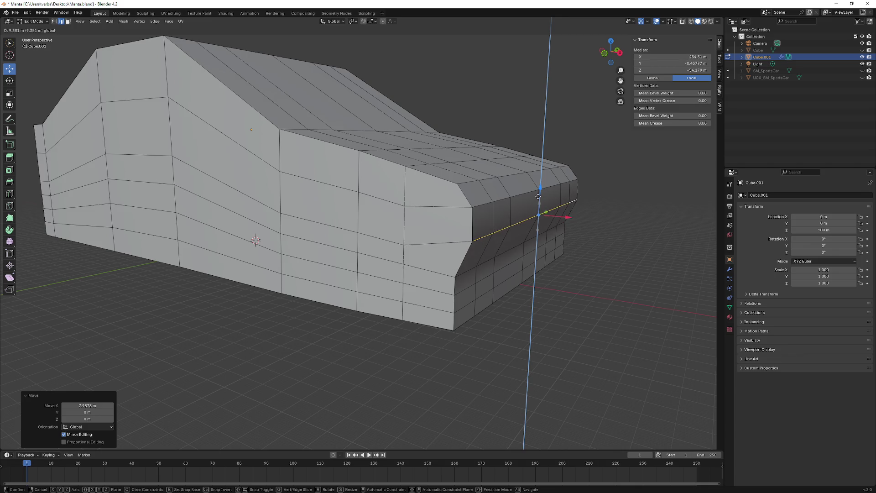
click(540, 193)
middle_drag(540, 193, 274, 179)
click(134, 159)
middle_drag(135, 159, 207, 228)
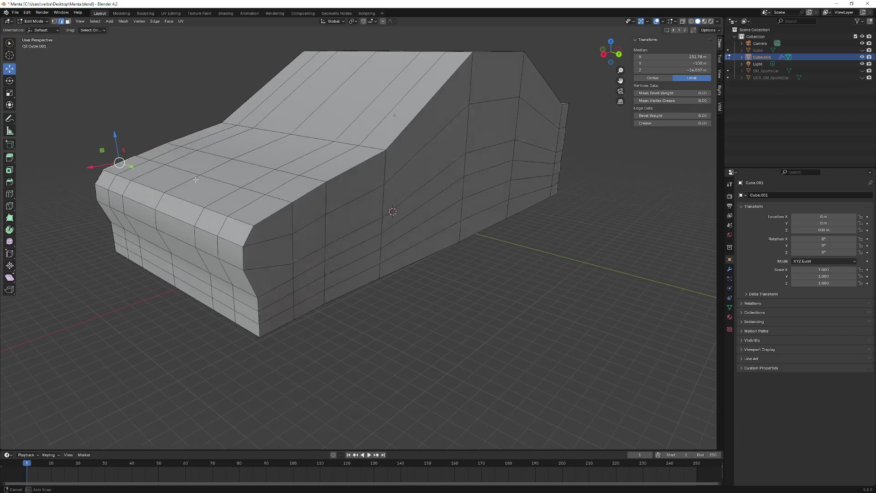
- Lower the front top edge loop, push it forward along X, then drop it slightly more
ctrl+click(467, 244)
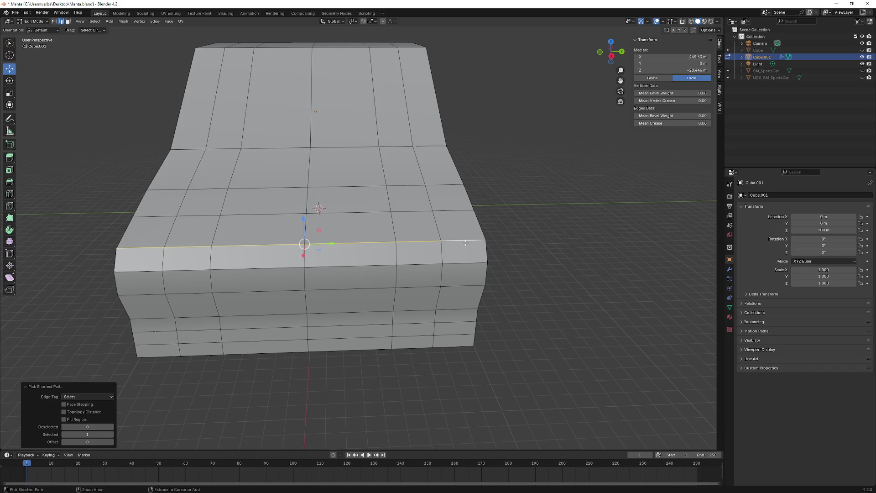
middle_drag(468, 244, 520, 228)
key(g)
key(z)
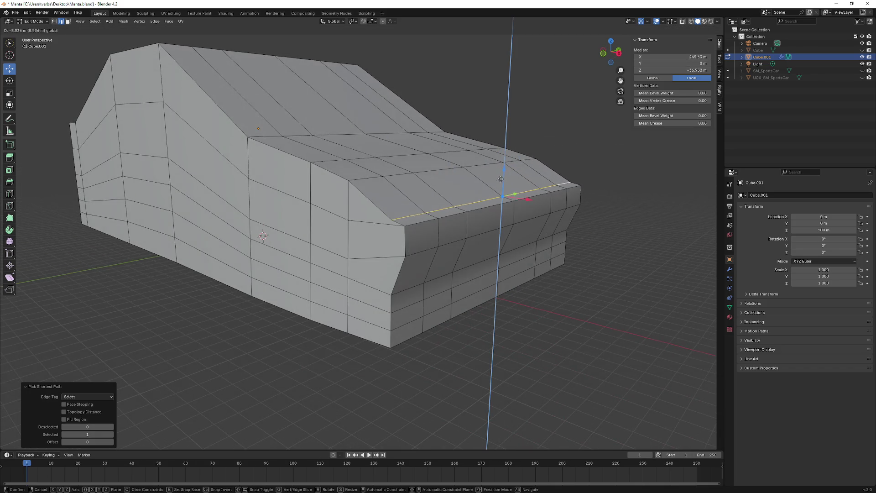
click(502, 172)
middle_drag(503, 171, 550, 180)
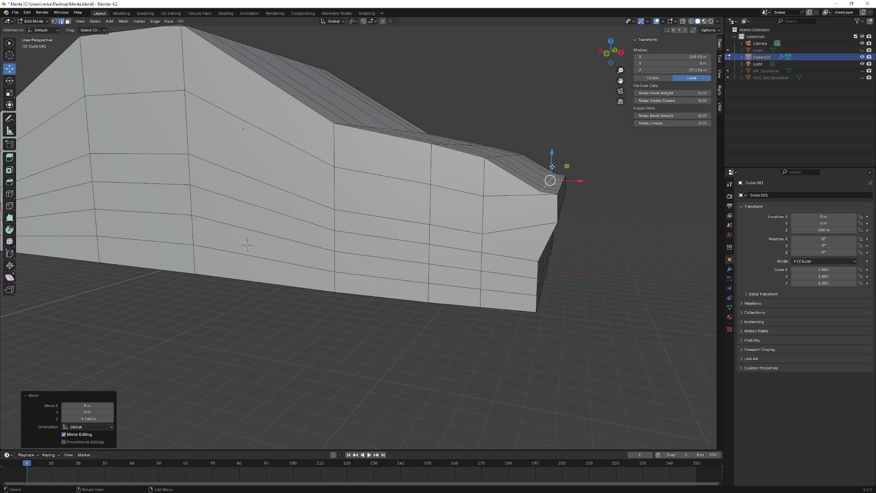
key(g)
key(x)
click(543, 167)
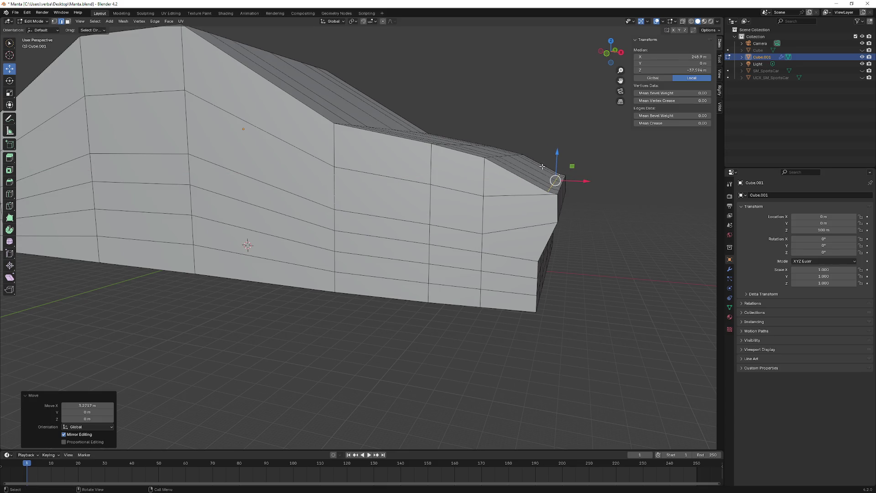
key(g)
key(z)
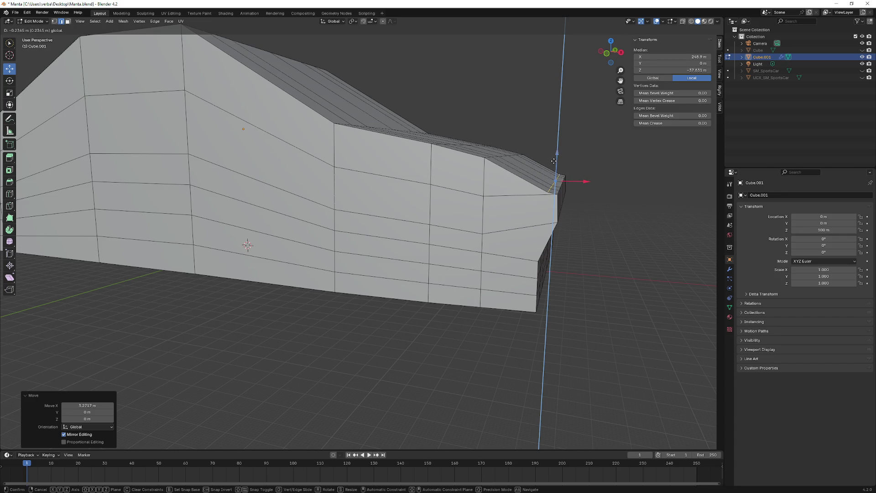
click(555, 162)
mouse_move(568, 177)
middle_down()
mouse_move(572, 169)
mouse_move(505, 197)
middle_up()
scroll(573, 169, down, 2)
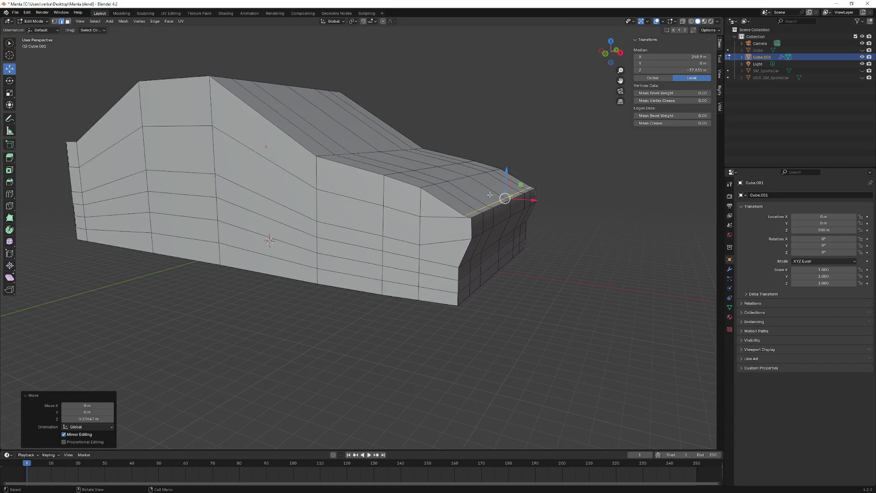
- Move the edge path along the hood forward on X and lower it on Z
mouse_move(428, 184)
middle_down()
mouse_move(482, 198)
mouse_move(475, 172)
middle_up()
ctrl+click(499, 195)
key(g)
key(x)
click(498, 171)
key(g)
key(z)
click(502, 168)
- Reselect the hood edges, raise them about 2.1 m and push them 6.1 m forward along X
mouse_move(502, 168)
middle_down()
mouse_move(519, 179)
mouse_move(490, 197)
mouse_move(504, 179)
middle_up()
click(505, 165)
click(429, 261)
ctrl+click(515, 205)
drag(505, 179, 506, 161)
middle_drag(505, 161, 530, 193)
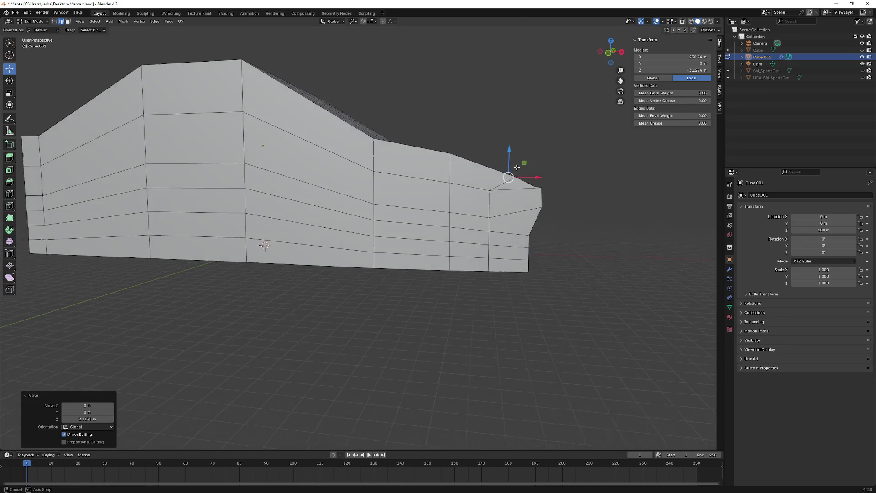
drag(525, 183, 536, 183)
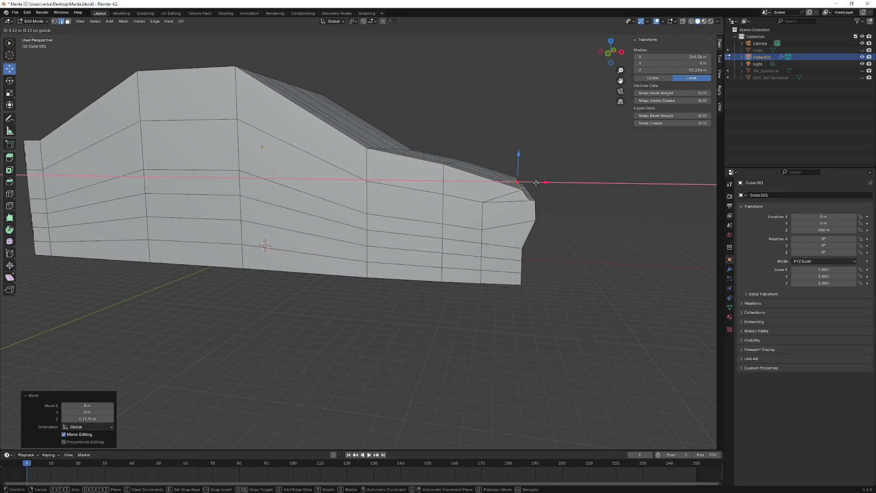
drag(536, 183, 538, 183)
mouse_move(537, 182)
middle_down()
mouse_move(489, 192)
mouse_move(512, 186)
mouse_move(450, 220)
mouse_move(390, 223)
mouse_move(410, 213)
mouse_move(303, 241)
middle_up()
click(476, 203)
click(304, 243)
- Raise the bumper edge loop about 6 m with two vertical moves
ctrl+click(485, 231)
middle_drag(485, 230, 521, 224)
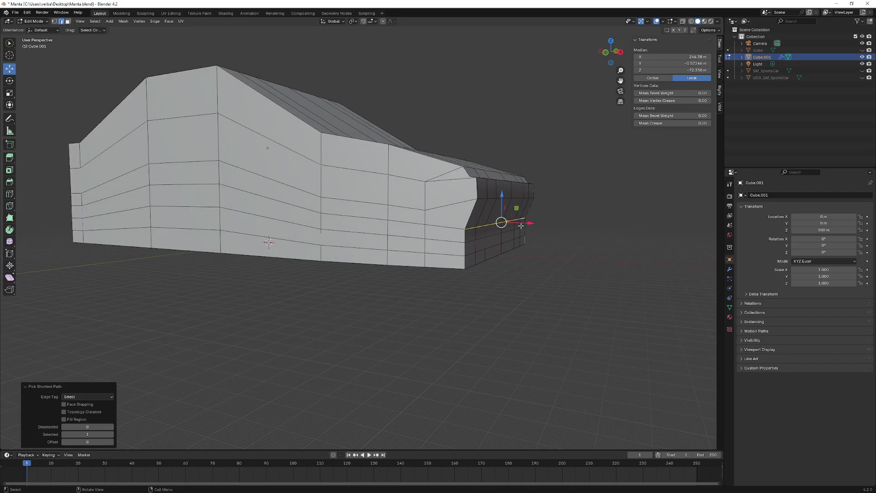
drag(499, 213, 506, 191)
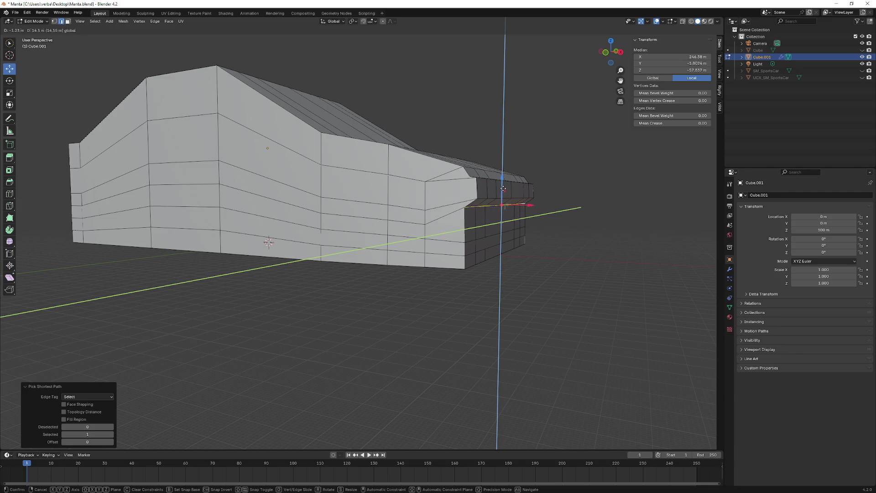
middle_drag(506, 190, 342, 205)
key(g)
key(z)
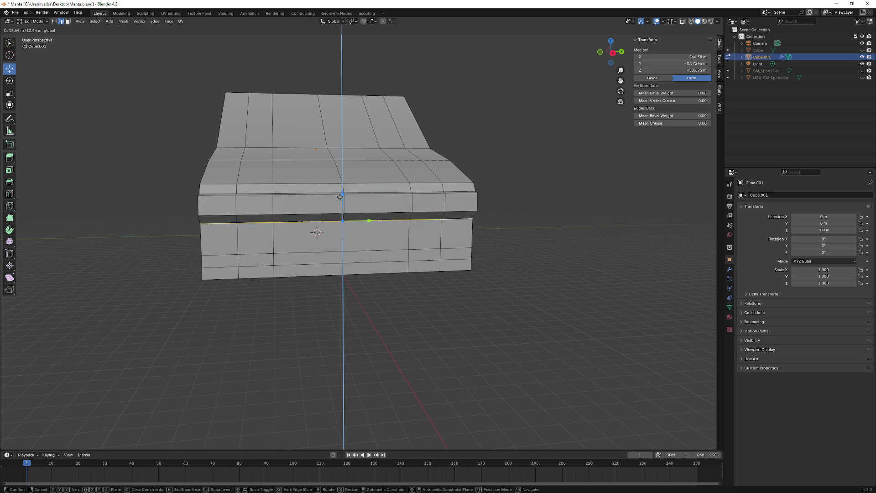
click(341, 197)
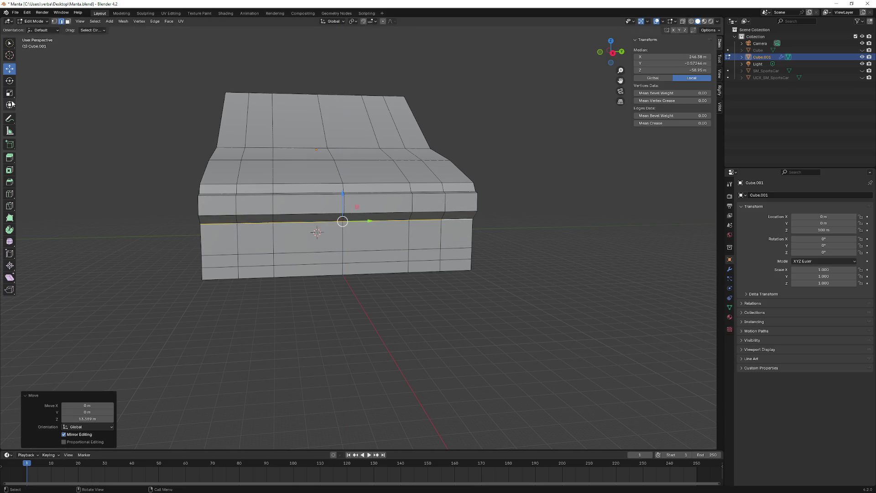
- Clear the selection, select the loop across the front strip and nudge it slightly downward
key(alt+a)
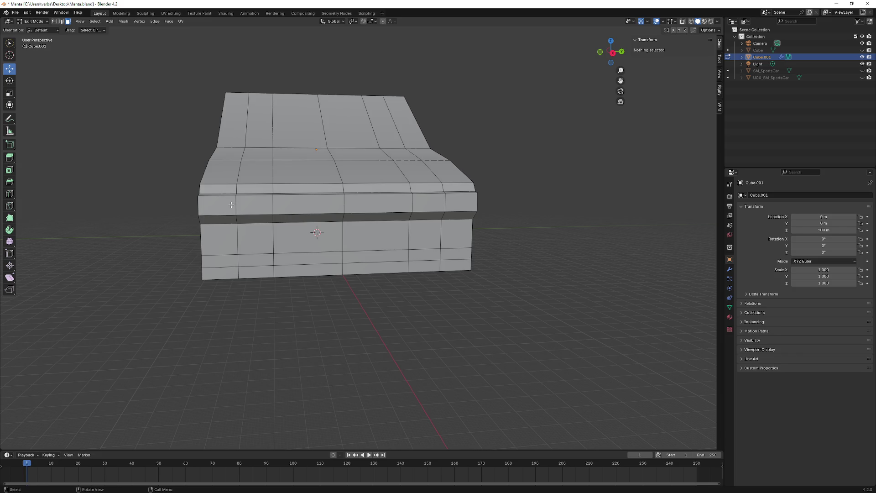
click(230, 204)
ctrl+click(482, 202)
middle_drag(482, 202, 227, 184)
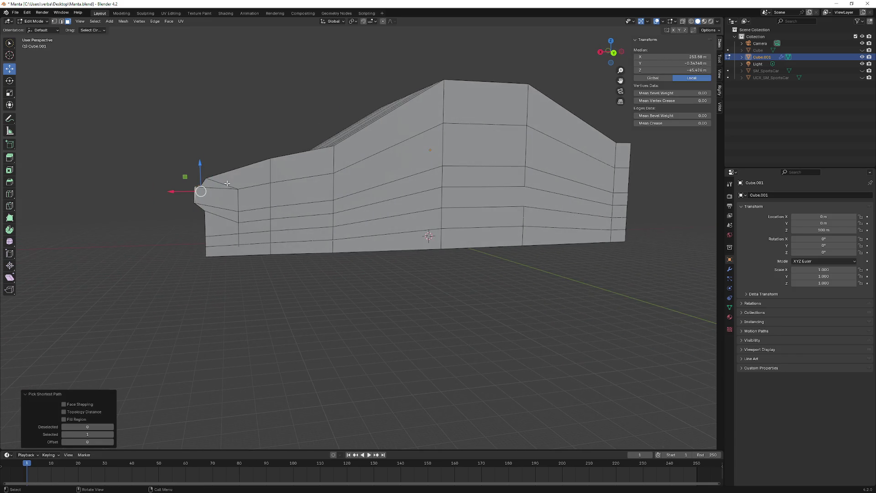
drag(199, 168, 198, 176)
mouse_move(198, 176)
middle_down()
mouse_move(312, 166)
mouse_move(427, 186)
middle_up()
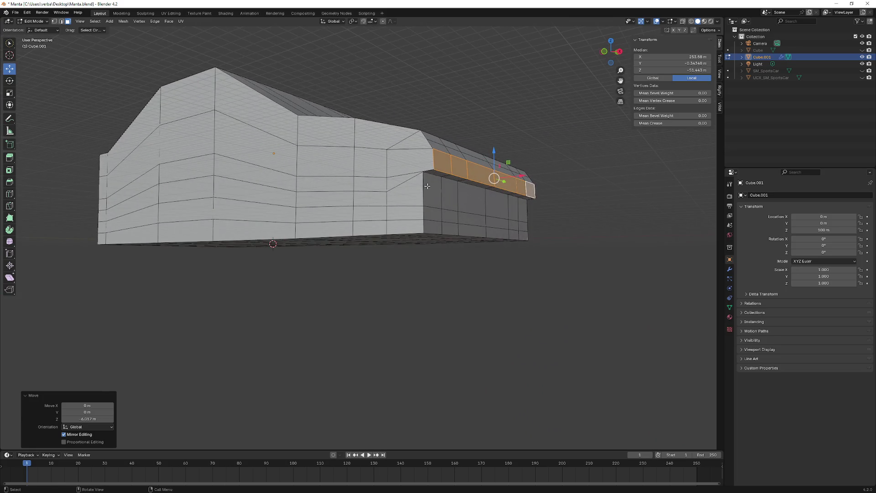
- In edge select mode, lower the strip's top edge about 2.1 m
click(61, 22)
middle_drag(205, 137, 308, 150)
click(308, 151)
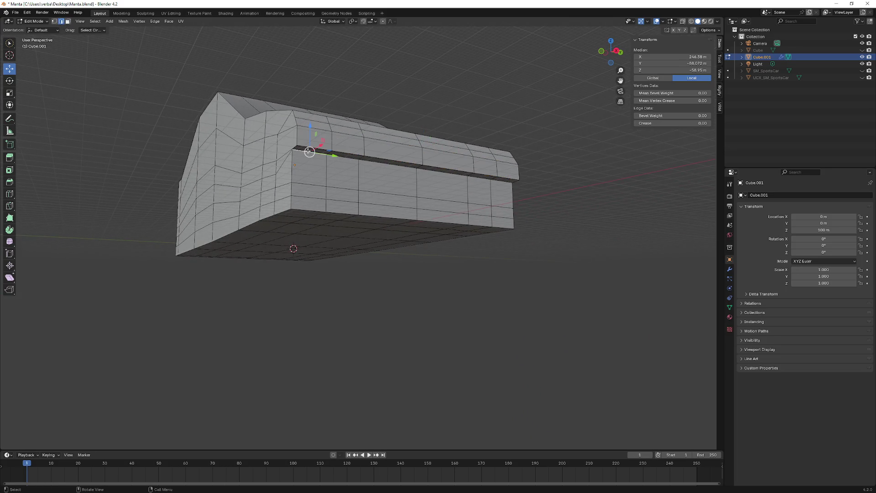
ctrl+click(512, 182)
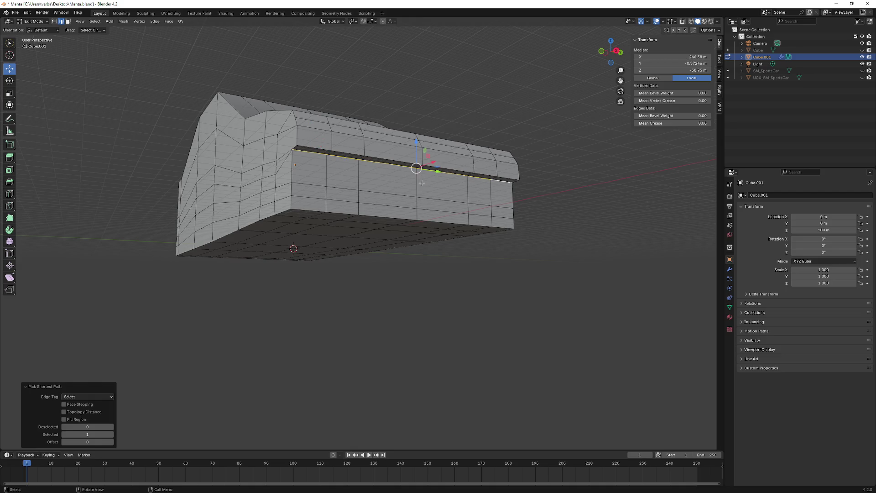
drag(416, 152, 416, 156)
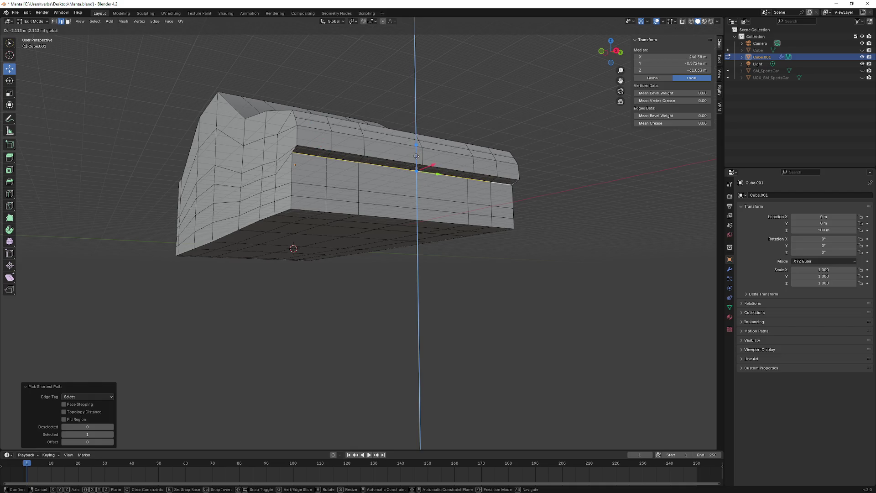
click(416, 156)
middle_drag(416, 156, 353, 205)
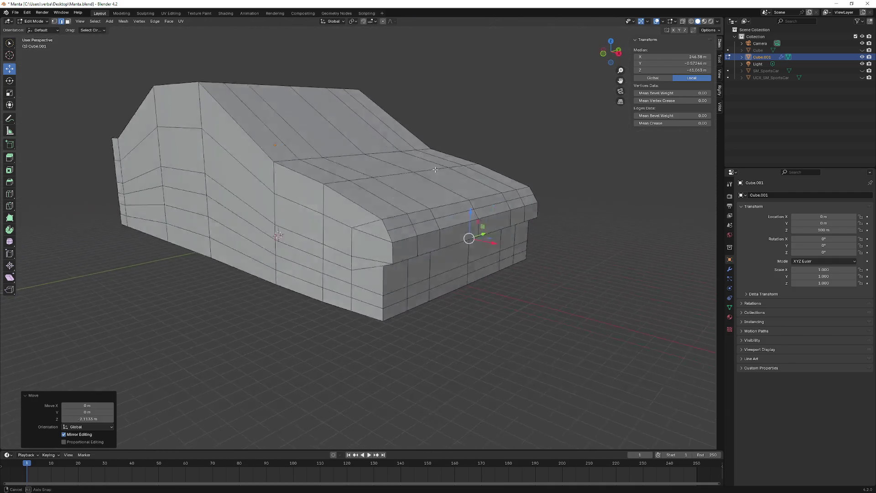
click(251, 235)
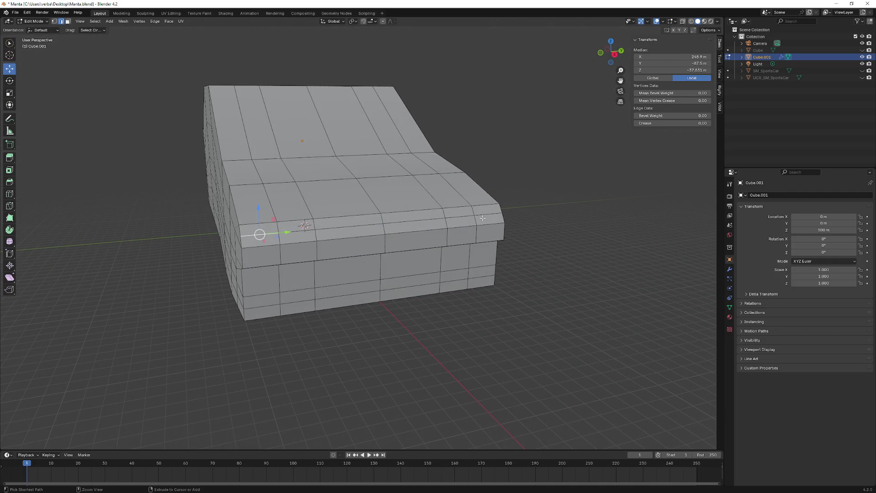
- Lower the front hood edge path about 5.2 m, then orbit to check the nose slope from the side
ctrl+click(490, 213)
middle_drag(489, 214, 502, 187)
drag(490, 176, 490, 185)
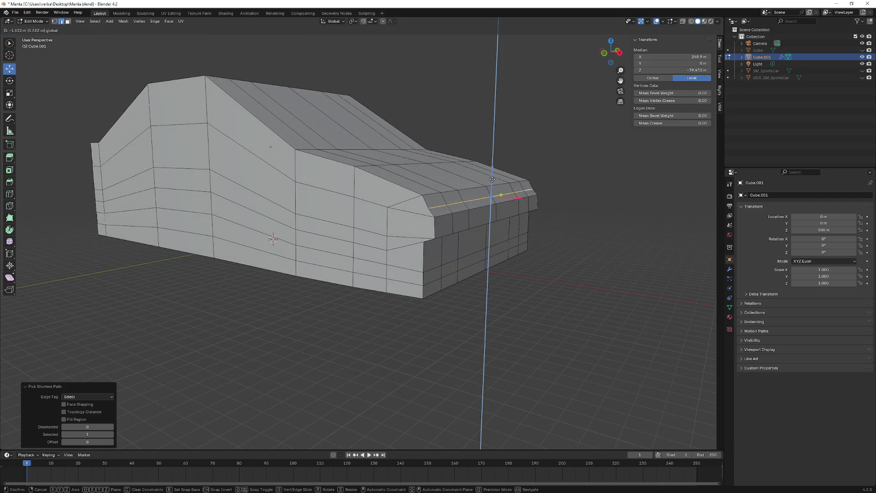
click(491, 184)
mouse_move(491, 184)
middle_down()
mouse_move(393, 173)
mouse_move(359, 186)
middle_up()
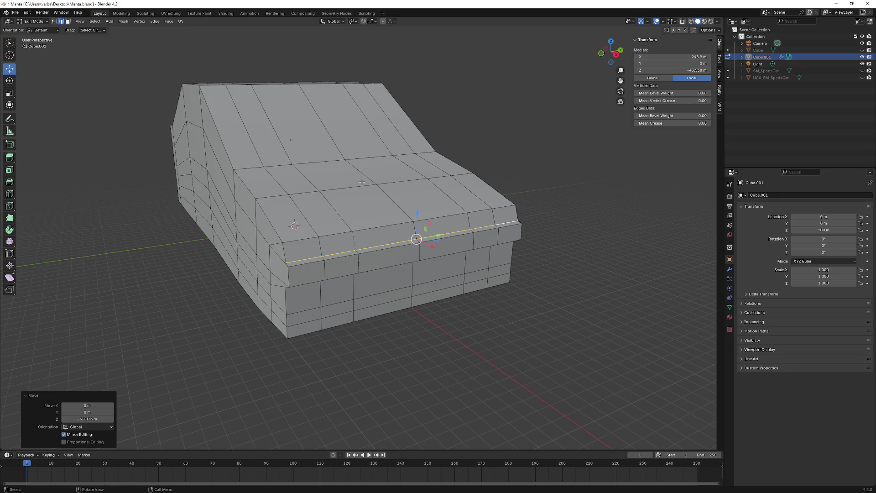
mouse_move(394, 176)
middle_down()
mouse_move(411, 170)
mouse_move(321, 166)
mouse_move(341, 180)
middle_up()
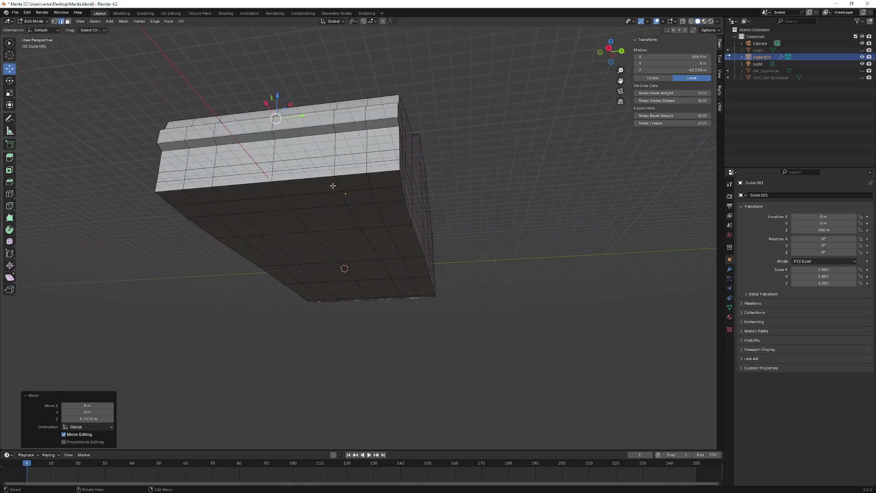
mouse_move(268, 183)
middle_down()
mouse_move(315, 212)
mouse_move(228, 280)
mouse_move(260, 260)
mouse_move(265, 162)
middle_up()
mouse_move(334, 167)
middle_down()
mouse_move(333, 160)
mouse_move(316, 177)
middle_up()
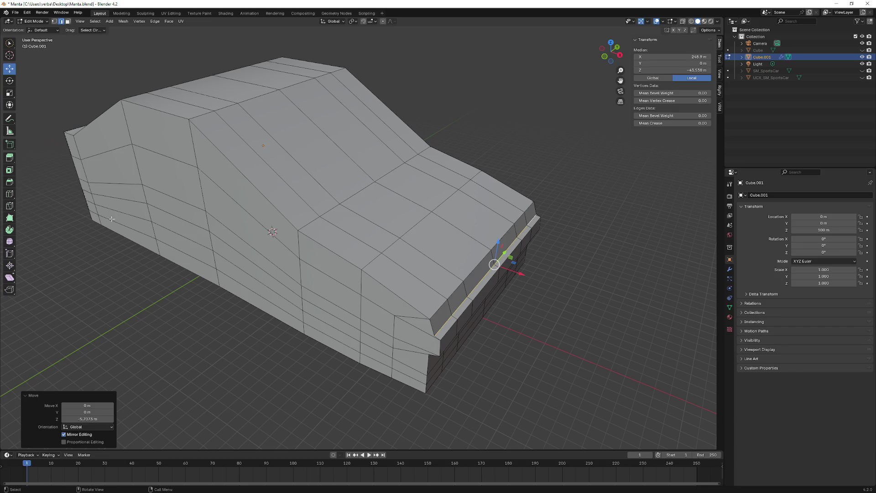
- Knife-cut a new edge across the first front corner from corner vertex to front edge and confirm it
click(10, 205)
mouse_move(411, 274)
middle_down()
mouse_move(470, 291)
mouse_move(427, 315)
middle_up()
click(468, 286)
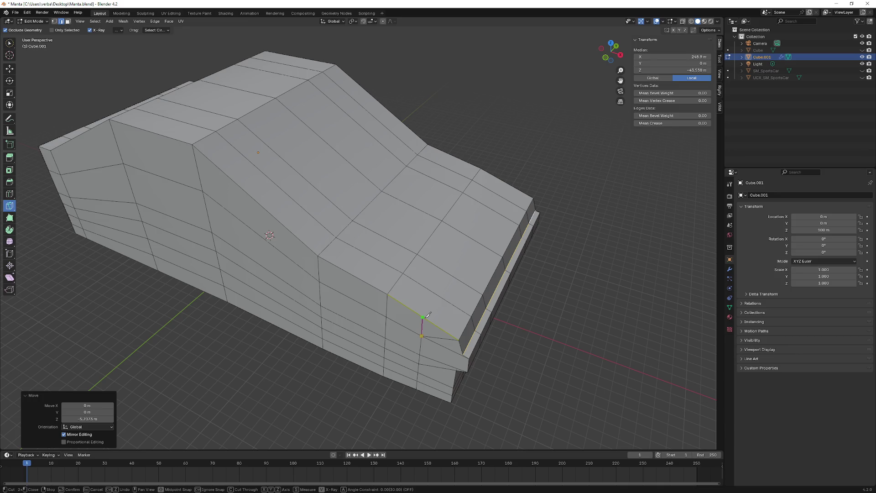
click(422, 317)
mouse_move(452, 273)
middle_down()
mouse_move(419, 249)
mouse_move(293, 229)
mouse_move(312, 220)
middle_up()
key(Return)
- Attempt knife cuts on the hood corner and the other front corner, then clear the selection
middle_drag(284, 183, 675, 32)
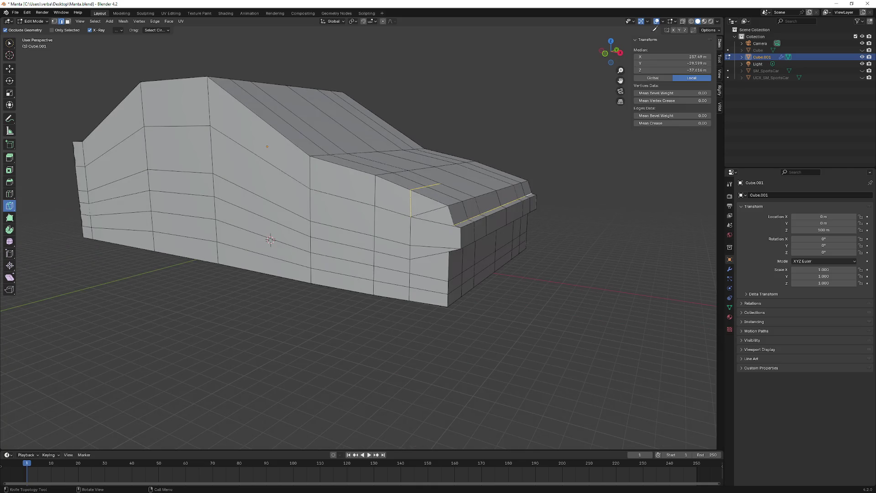
mouse_move(515, 88)
middle_down()
mouse_move(477, 108)
mouse_move(146, 209)
mouse_move(415, 264)
middle_up()
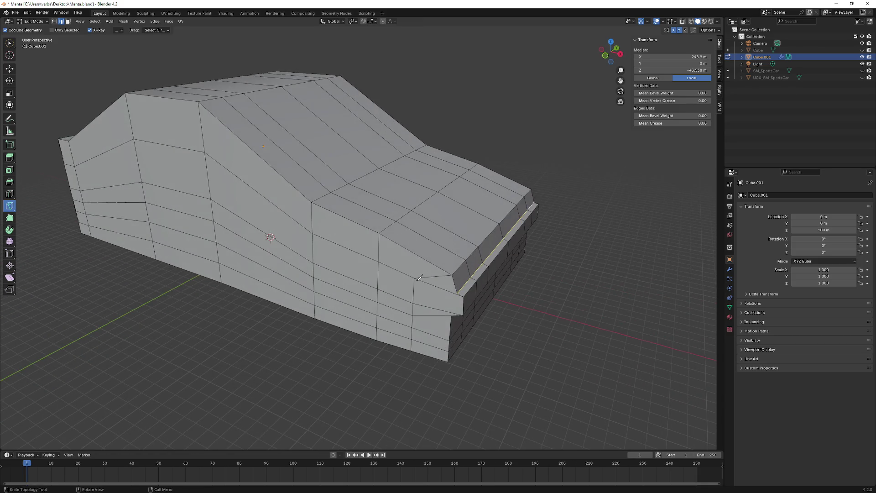
click(415, 254)
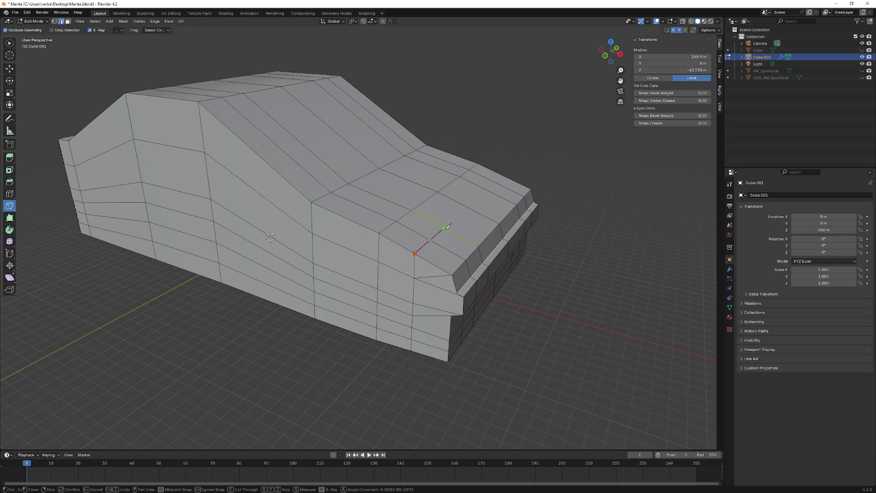
key(Escape)
middle_drag(446, 229, 270, 232)
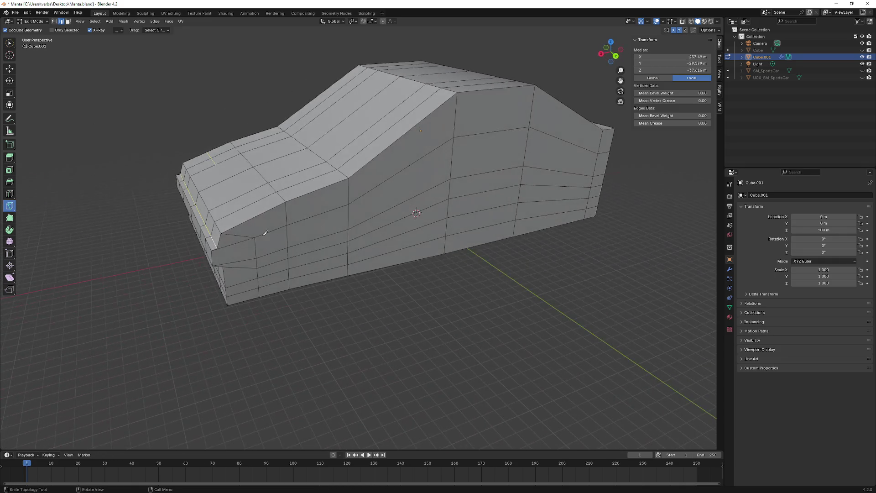
click(255, 239)
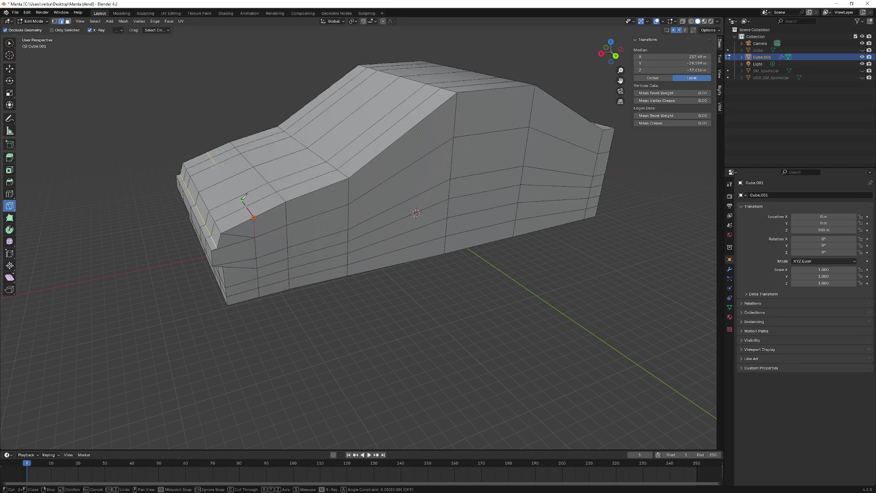
middle_drag(240, 192, 287, 208)
middle_drag(308, 221, 348, 215)
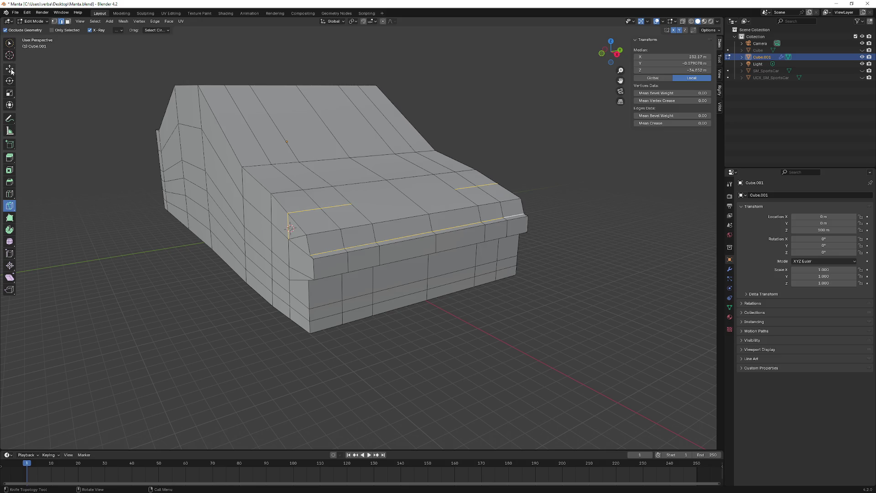
click(68, 21)
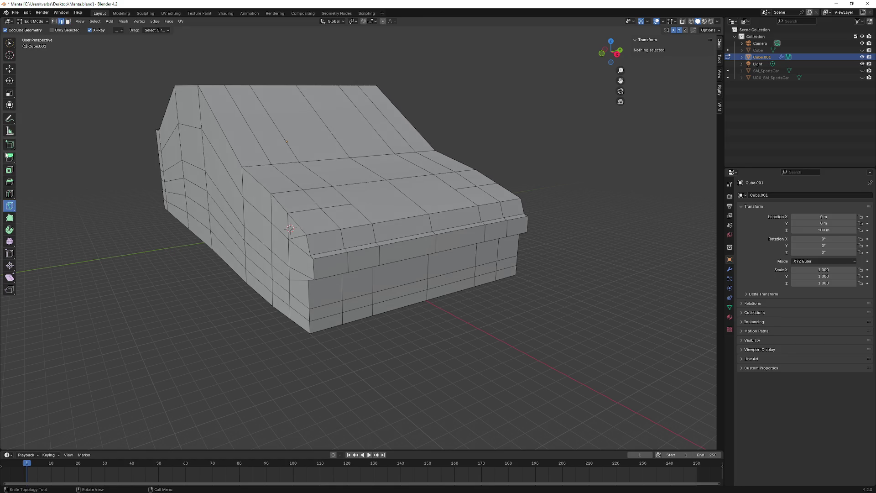
- Raise a selected hood edge straight upward along Z
click(10, 70)
ctrl+click(329, 232)
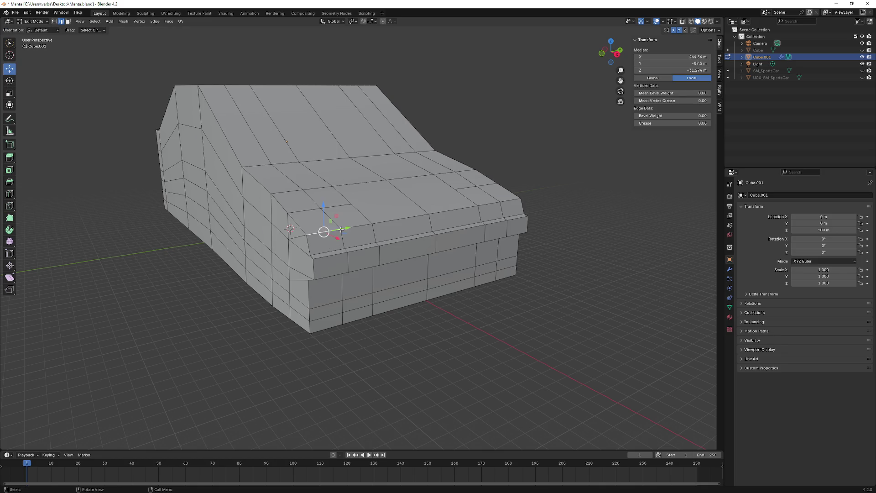
drag(340, 216, 339, 199)
middle_drag(340, 199, 248, 200)
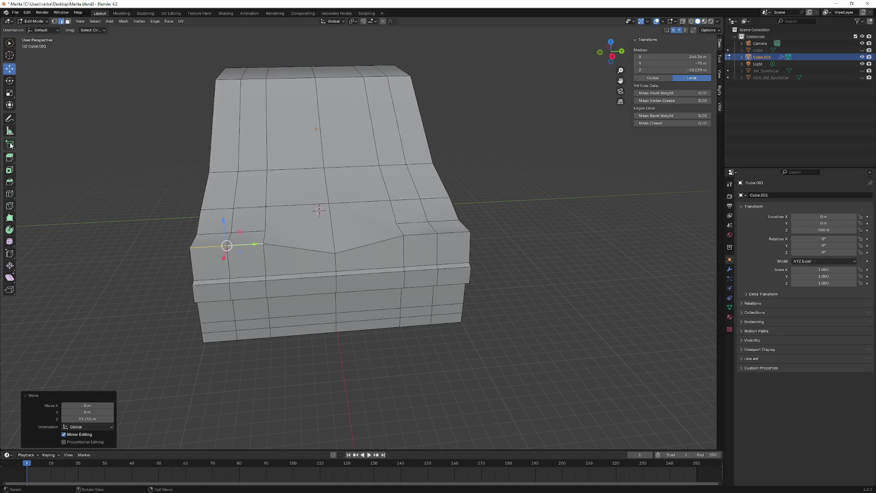
- Add a lengthwise edge loop through the car's front, redoing a misplaced first attempt
click(10, 193)
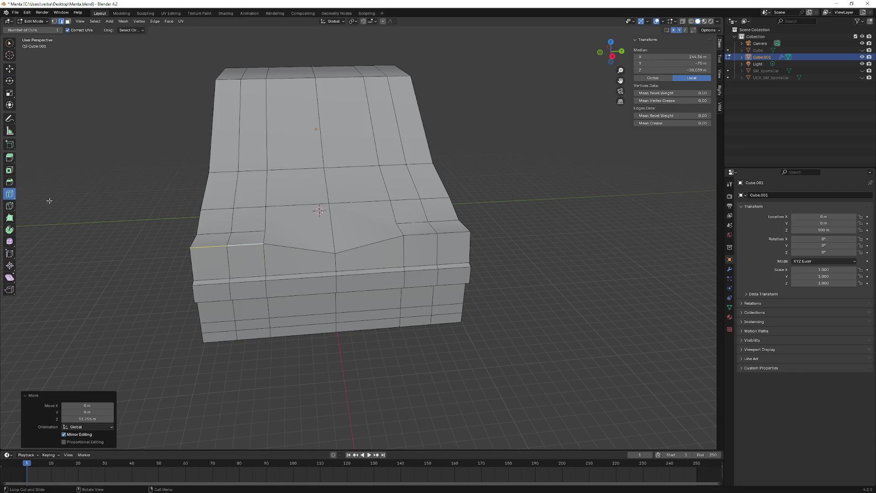
click(291, 213)
mouse_move(290, 214)
middle_down()
mouse_move(286, 191)
mouse_move(93, 119)
middle_up()
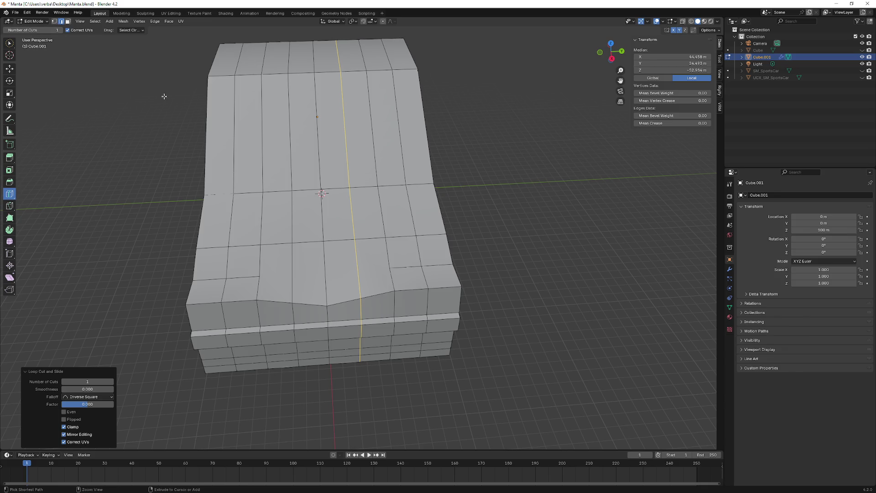
key(ctrl+z)
key(ctrl+z)
key(ctrl+z)
mouse_move(288, 191)
middle_down()
mouse_move(274, 205)
mouse_move(266, 186)
middle_up()
click(267, 186)
mouse_move(328, 199)
middle_down()
mouse_move(322, 216)
mouse_move(106, 99)
middle_up()
scroll(205, 158, up, 3)
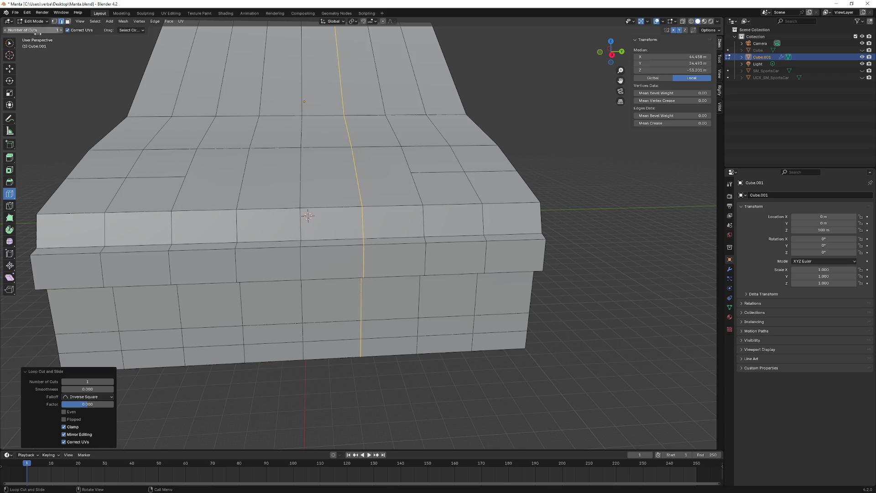
- Slide the new edge loop sideways with the Move tool
click(9, 69)
middle_drag(329, 178, 319, 189)
mouse_move(358, 171)
mouse_down()
mouse_move(389, 169)
mouse_move(365, 168)
mouse_up()
scroll(365, 169, down, 3)
mouse_move(344, 176)
middle_down()
mouse_move(290, 173)
mouse_move(285, 203)
mouse_move(282, 176)
mouse_move(340, 226)
middle_up()
scroll(285, 201, down, 3)
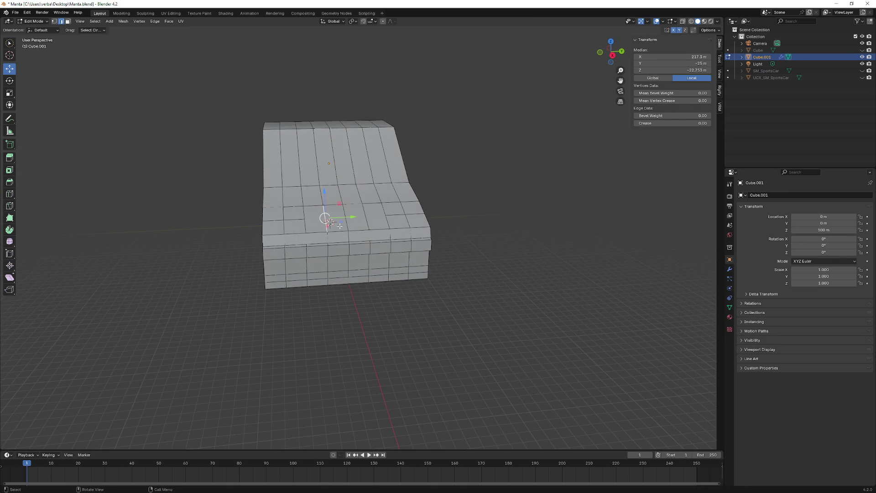
scroll(299, 194, up, 3)
- Try moving the selected vertices along Y, then undo the move
middle_drag(270, 174, 326, 196)
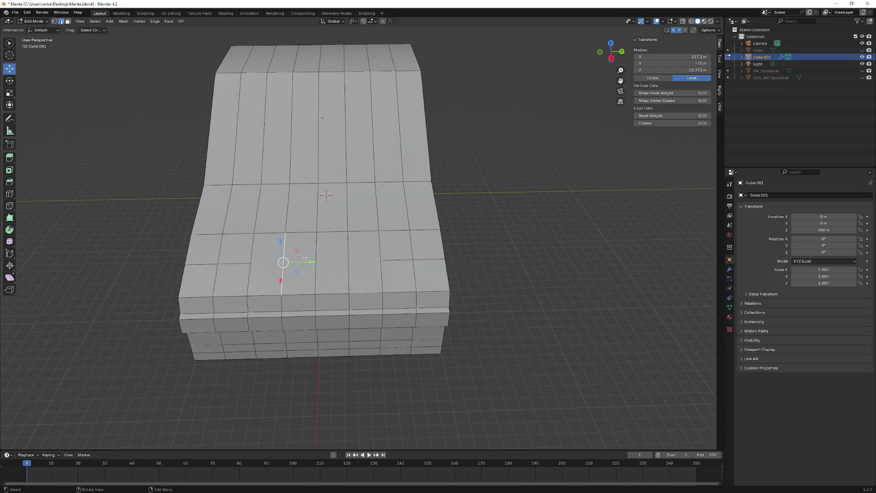
key(g)
key(y)
click(283, 260)
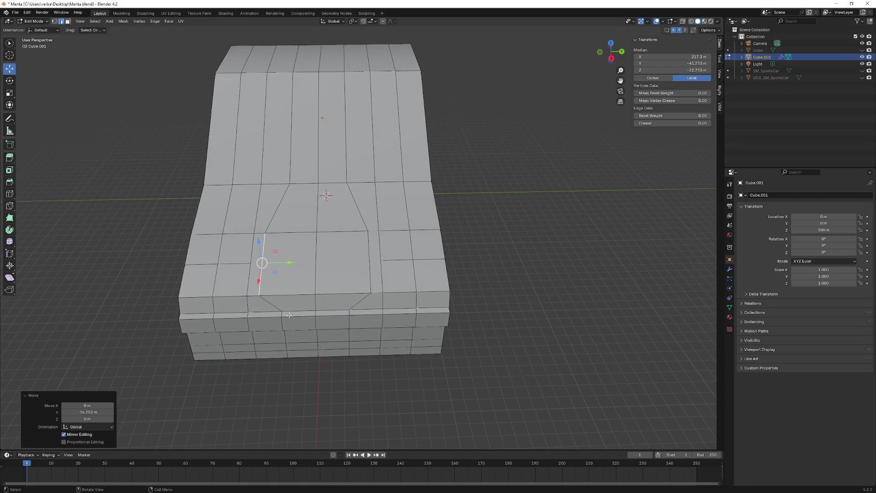
key(ctrl+z)
middle_drag(281, 250, 269, 199)
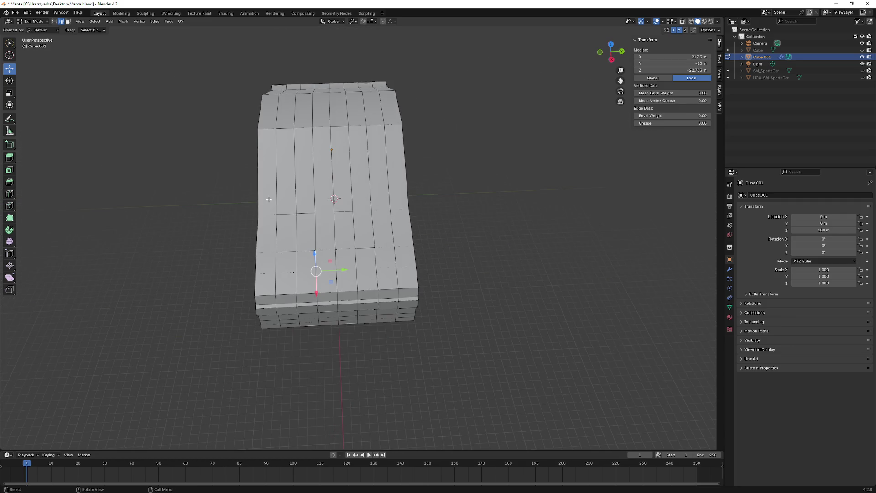
- Select edge paths from the hood's vertical edge down to the bottom along the new center loop
alt+click(313, 90)
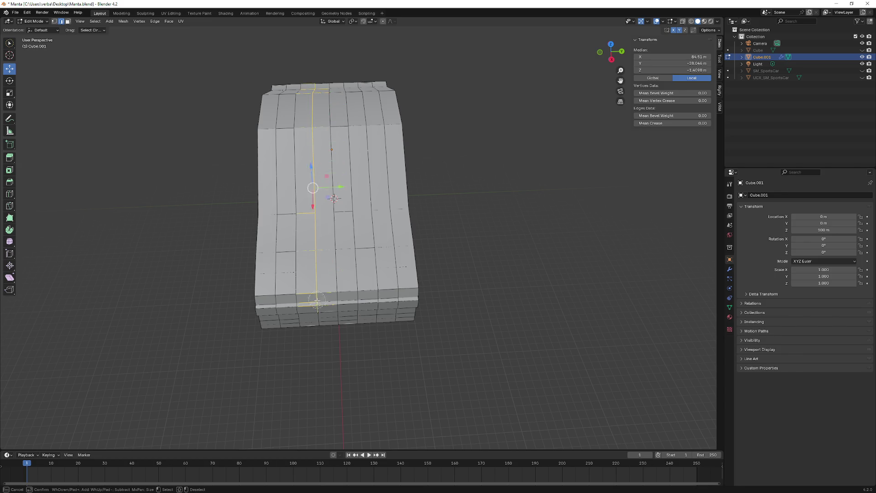
middle_drag(320, 329, 313, 204)
scroll(313, 204, up, 2)
scroll(313, 204, up, 2)
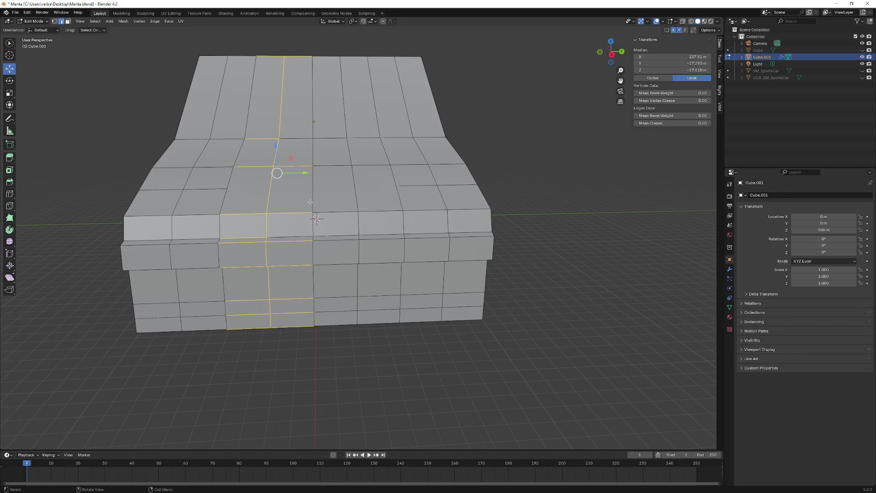
click(265, 201)
click(280, 85)
ctrl+click(272, 322)
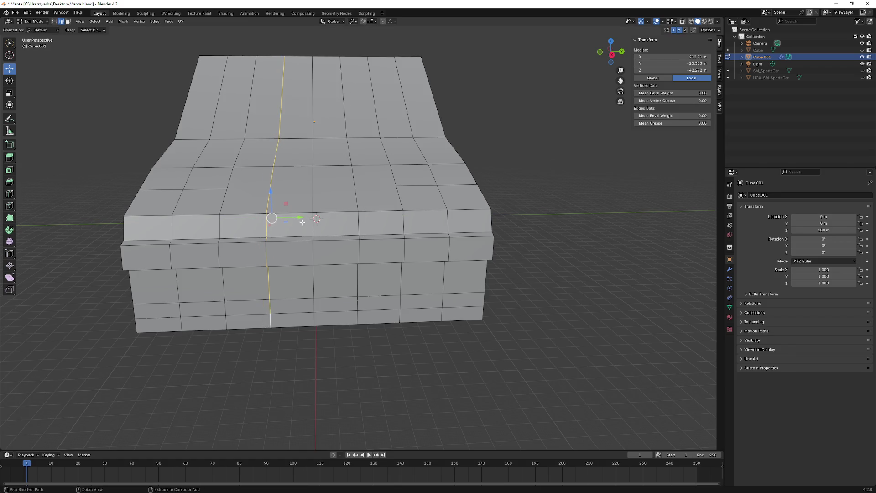
scroll(346, 219, down, 3)
mouse_move(345, 220)
middle_down()
mouse_move(372, 210)
mouse_move(356, 128)
middle_up()
alt+click(364, 89)
key(ctrl+z)
- Circle-select the vertical strip and side column of faces into the selection
key(alt+a)
key(c)
drag(351, 85, 362, 290)
mouse_move(357, 253)
mouse_down()
mouse_move(363, 316)
mouse_move(387, 322)
mouse_move(387, 94)
mouse_up()
key(Escape)
mouse_move(466, 98)
middle_down()
mouse_move(339, 54)
mouse_move(405, 45)
mouse_move(442, 94)
mouse_move(430, 93)
mouse_move(405, 62)
mouse_move(416, 76)
middle_up()
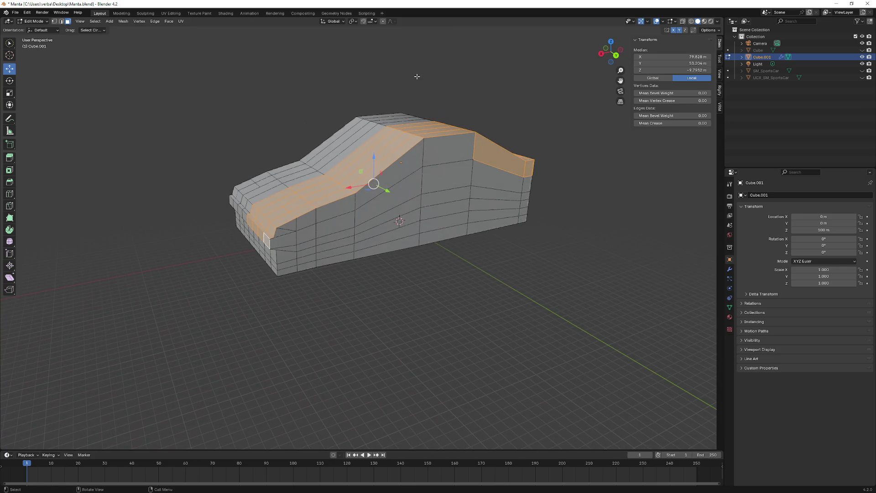
- Delete the selected block of faces at the raised end of the body
key(x)
click(344, 244)
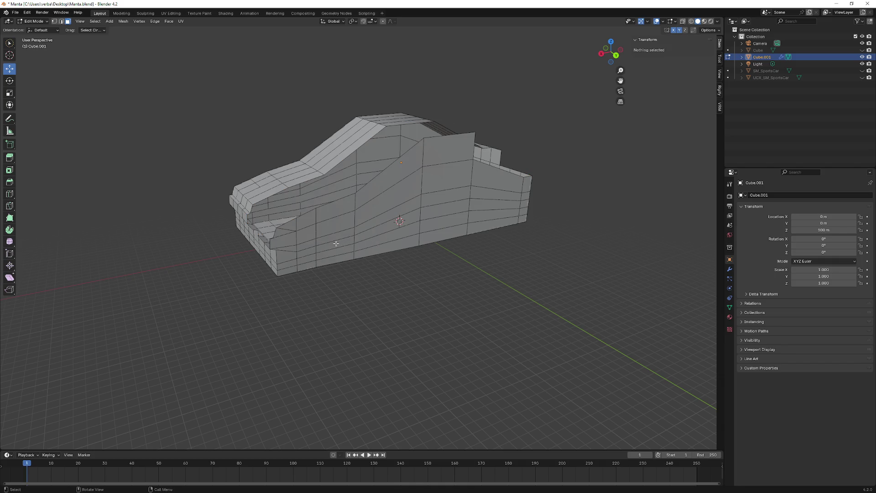
middle_drag(344, 244, 261, 221)
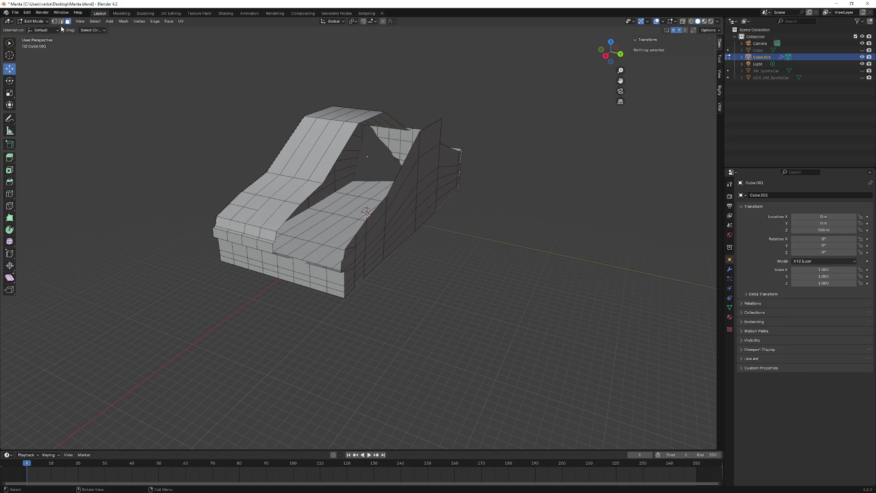
- Circle-select the faces from the rear fin to the front and delete them
key(c)
mouse_move(435, 134)
mouse_down()
mouse_move(335, 269)
mouse_move(293, 268)
mouse_up()
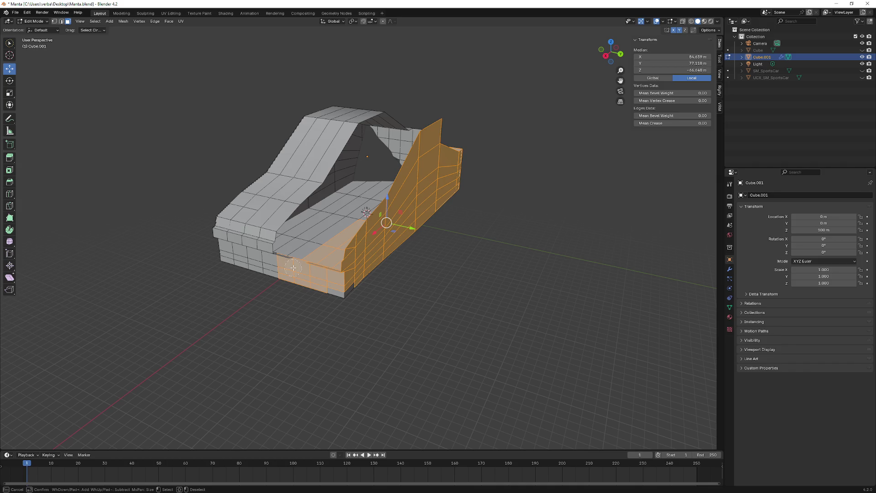
middle_drag(334, 279, 387, 253)
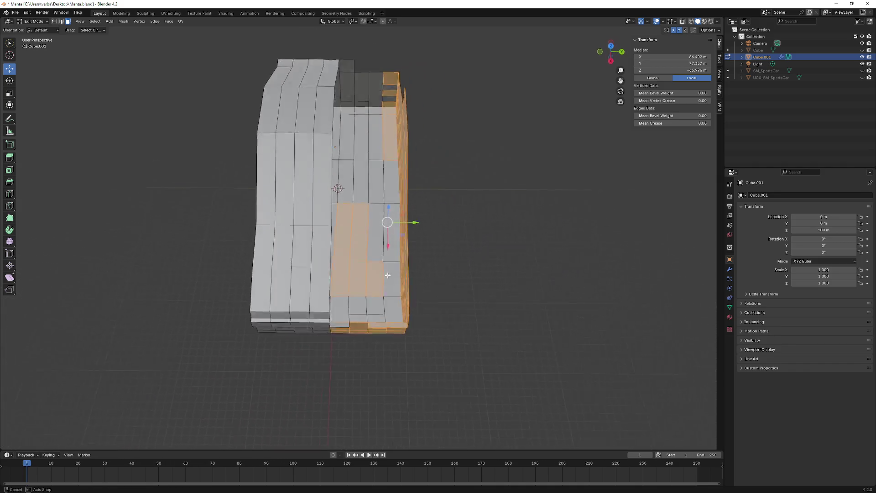
key(x)
click(367, 257)
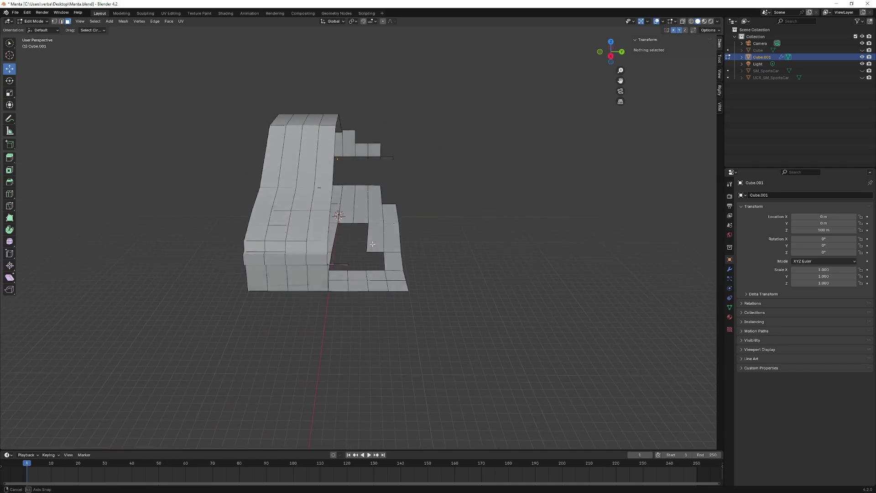
- Select the leftover flat plane and delete its faces
middle_drag(367, 256, 370, 228)
click(351, 214)
shift+click(370, 240)
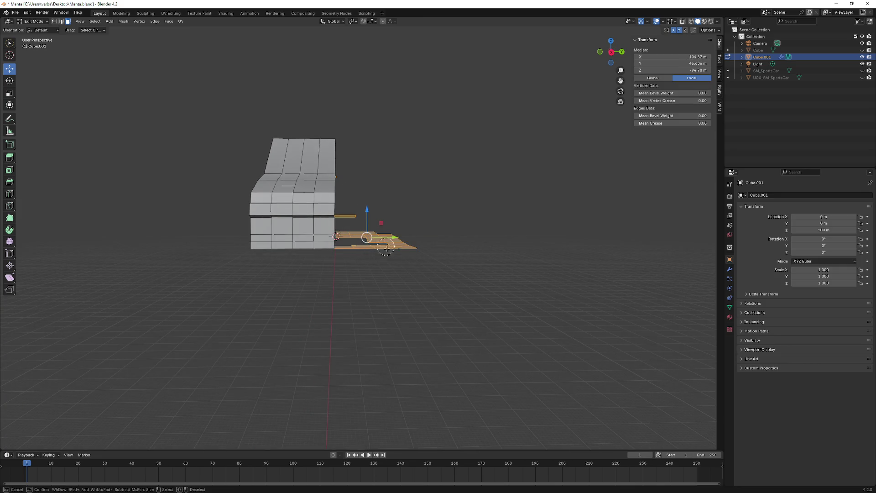
mouse_move(358, 243)
middle_down()
mouse_move(445, 222)
mouse_move(418, 164)
middle_up()
key(x)
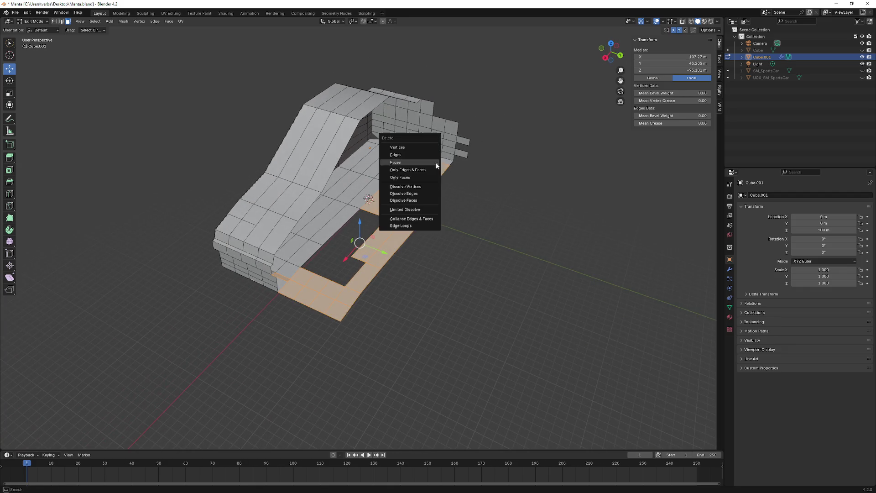
click(422, 160)
- Select and delete the stray faces on the rear block, leaving one clean half
key(c)
drag(421, 160, 464, 154)
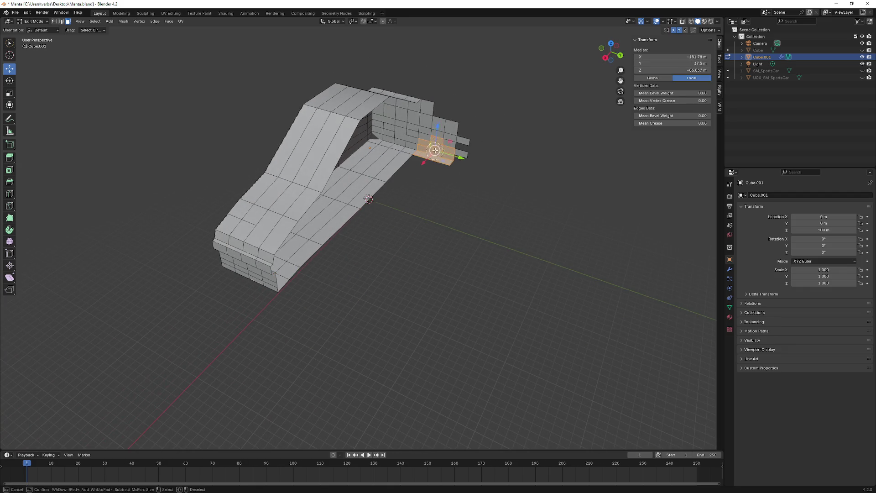
key(Escape)
key(x)
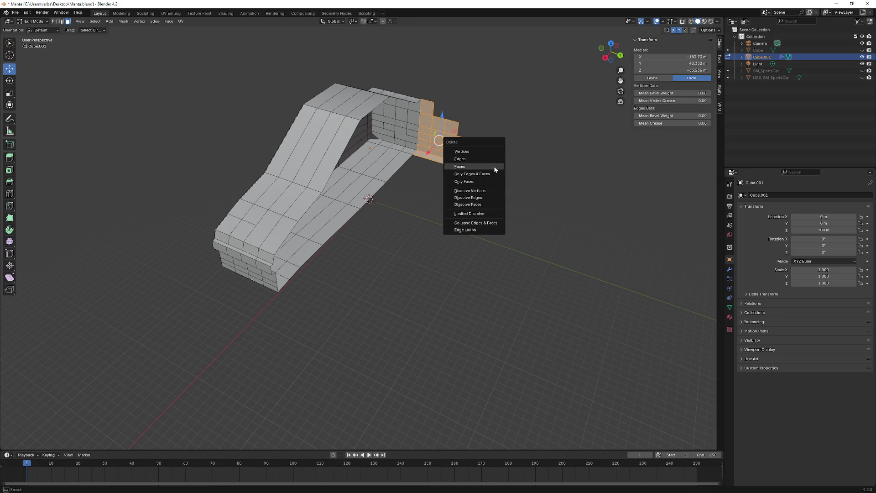
click(469, 160)
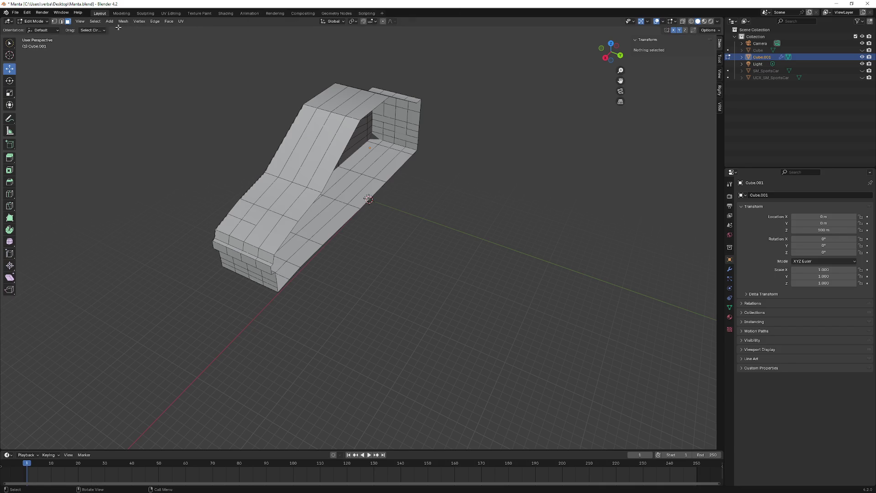
click(81, 22)
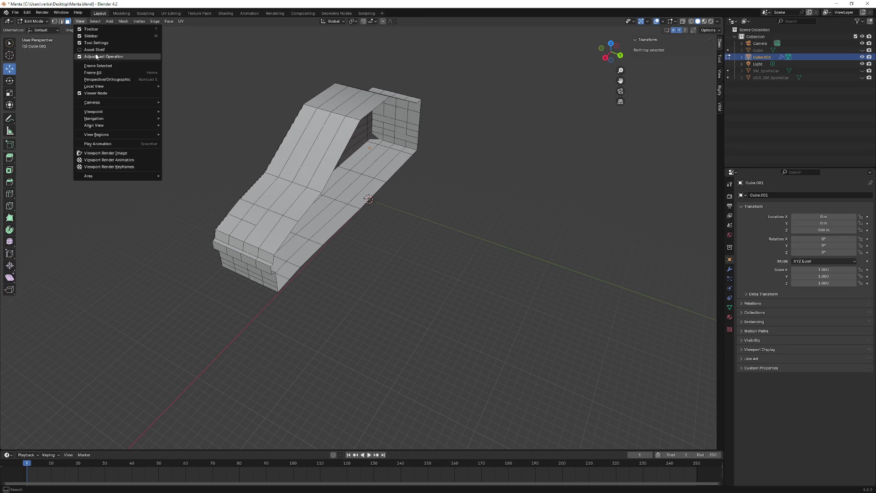
mouse_move(110, 103)
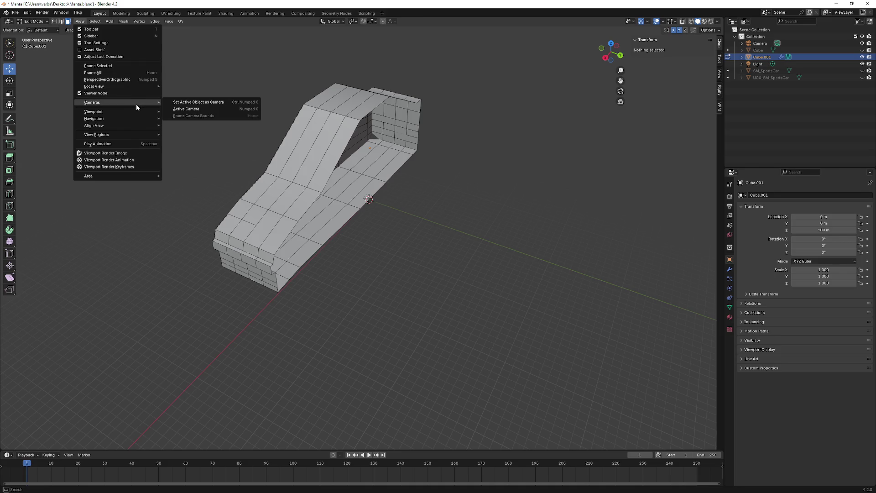
- Widen the viewport's Clip End and raise Clip Start in the sidebar View settings
middle_drag(541, 198, 504, 192)
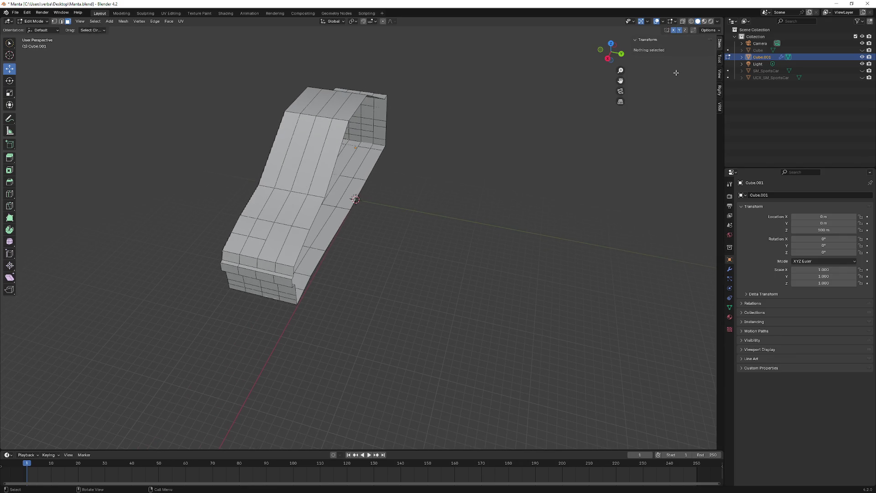
click(719, 78)
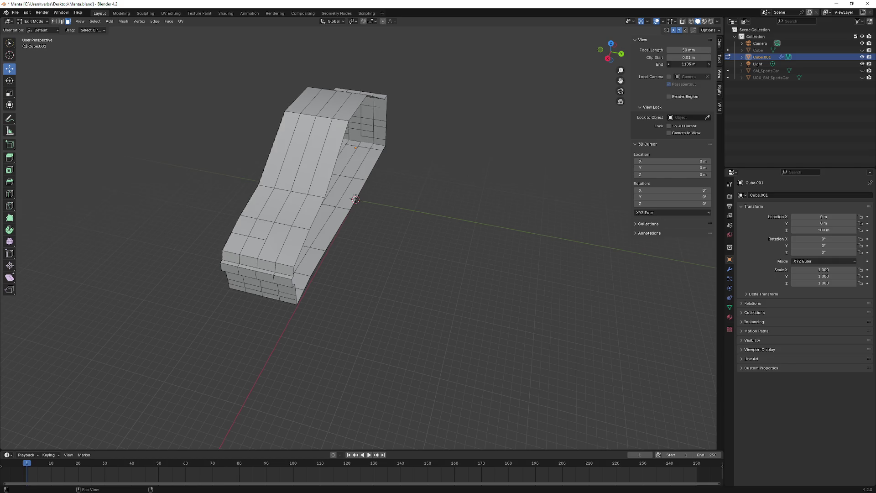
drag(688, 64, 705, 56)
right_click(381, 117)
mouse_move(425, 80)
middle_down()
mouse_move(398, 62)
mouse_move(541, 102)
mouse_move(447, 84)
middle_up()
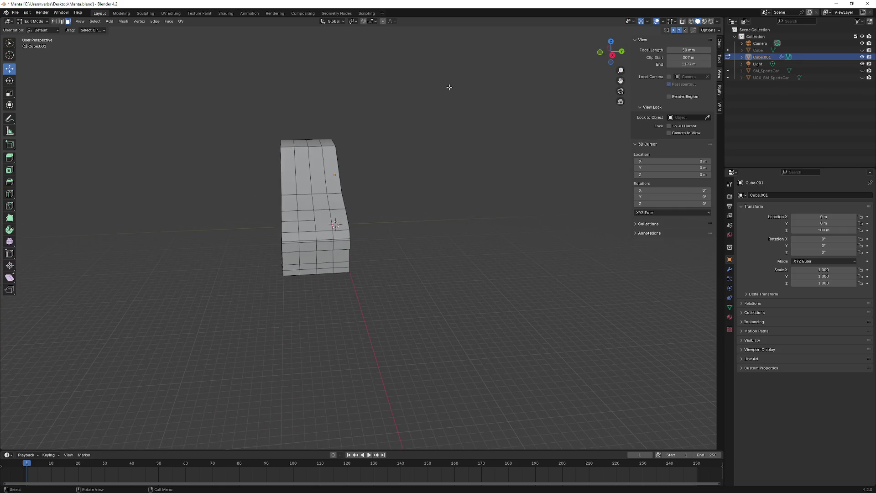
middle_drag(424, 116, 479, 96)
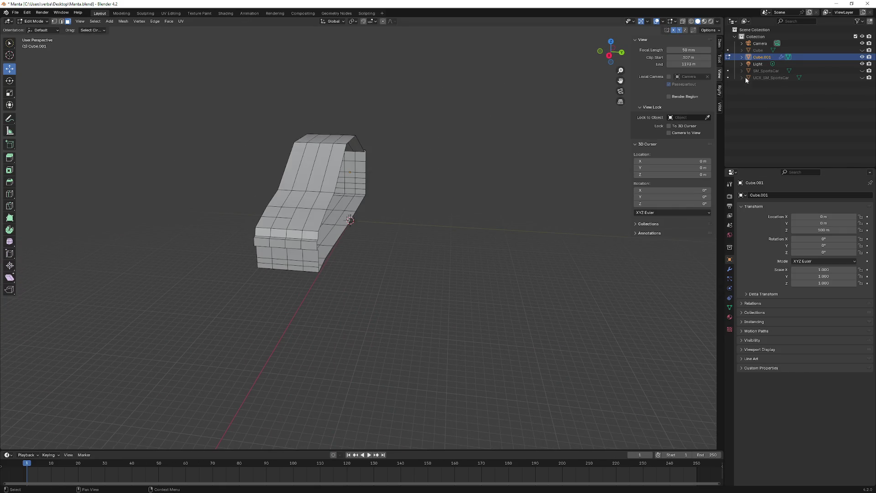
- Remove the Smooth by Angle modifier from the car body
click(730, 269)
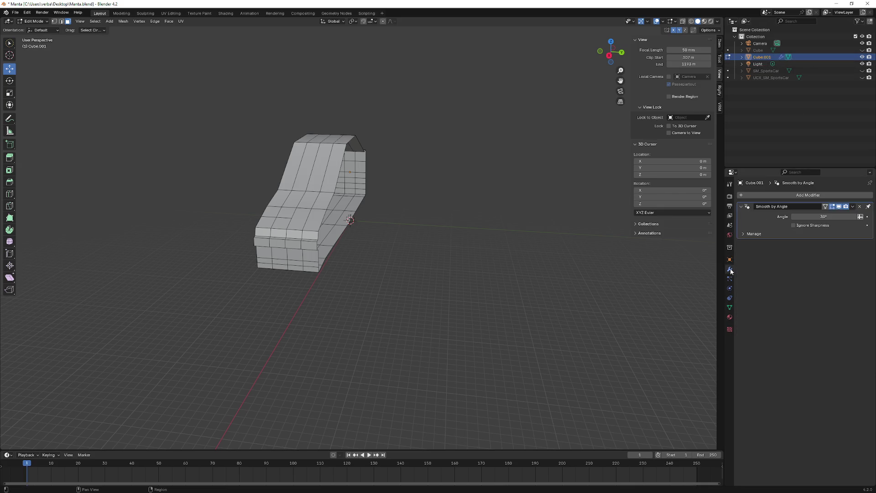
click(860, 206)
mouse_move(440, 172)
middle_down()
mouse_move(489, 169)
mouse_move(396, 204)
middle_up()
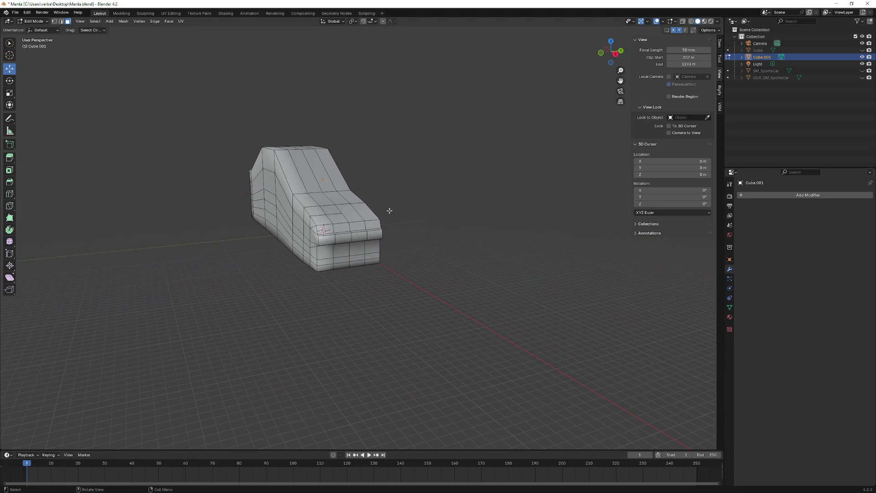
right_click(344, 226)
middle_drag(321, 226, 506, 203)
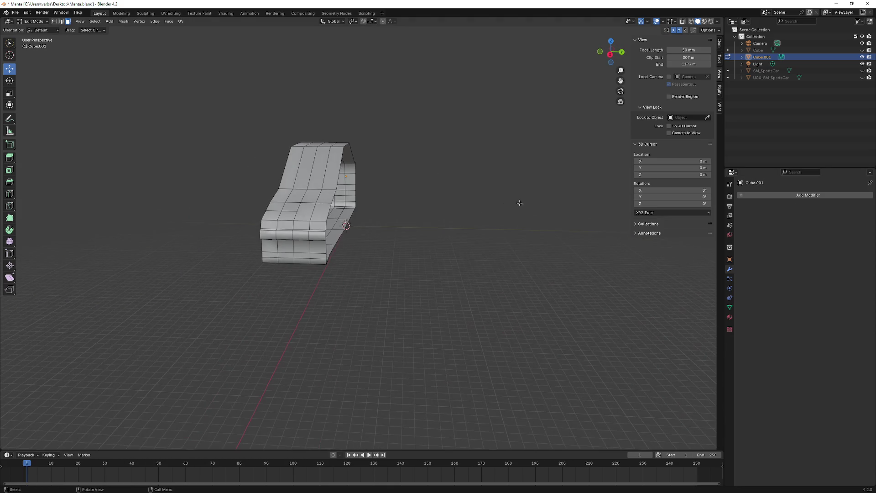
- Add a Mirror modifier to the body and set its axis to Y
click(780, 196)
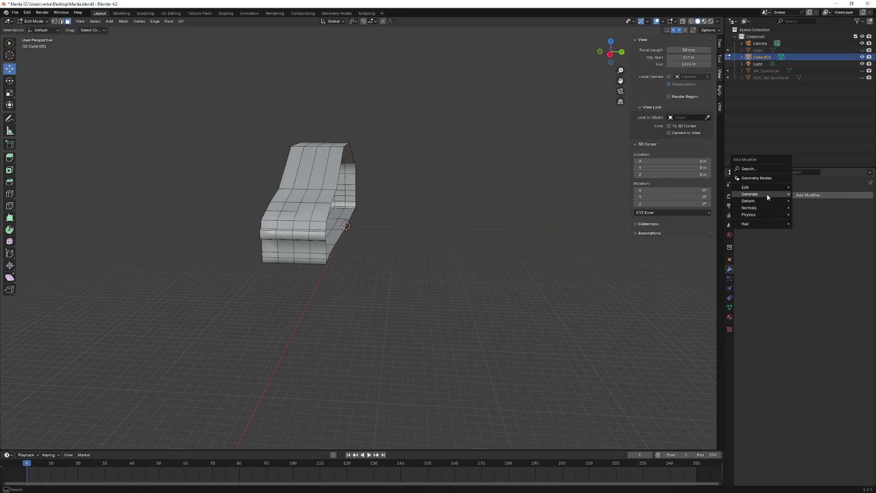
mouse_move(753, 193)
click(820, 239)
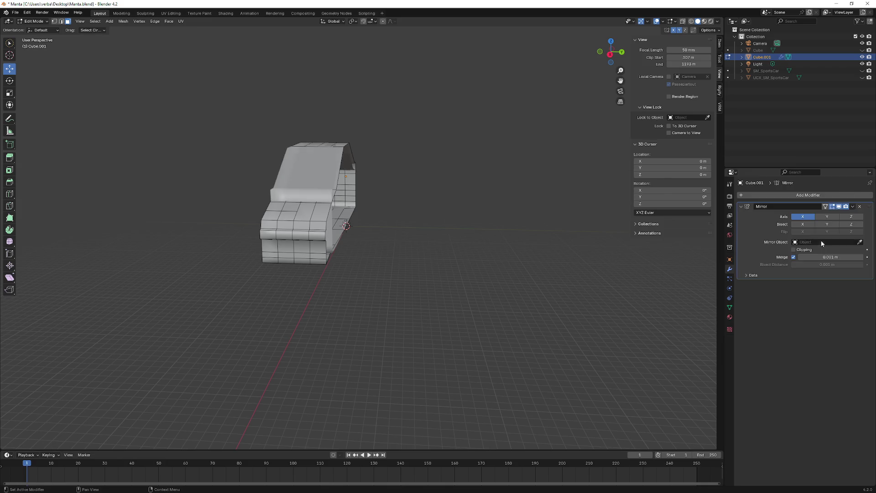
click(803, 216)
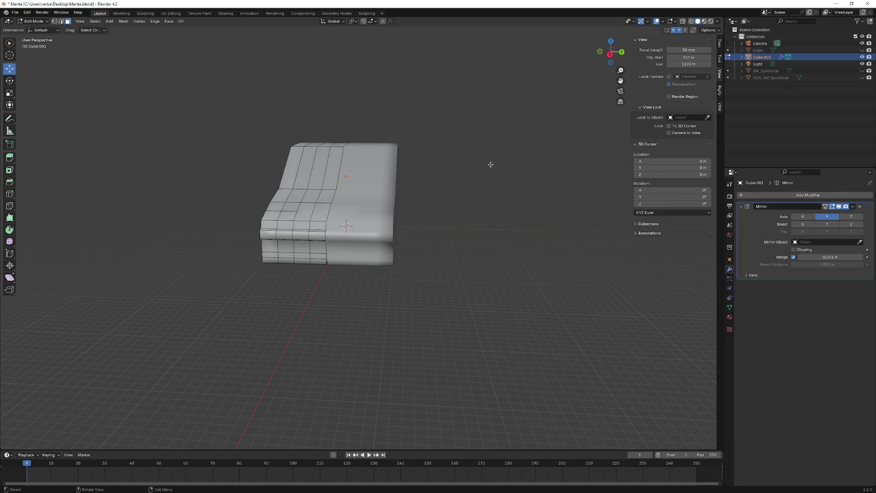
middle_drag(490, 164, 118, 98)
- Switch to Object Mode and apply Shade Flat to the body
click(34, 22)
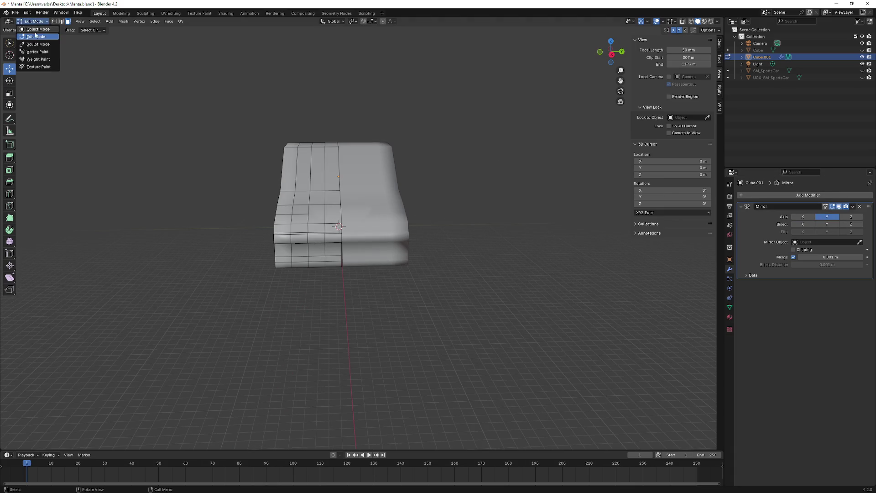
right_click(310, 188)
click(311, 188)
mouse_move(310, 189)
middle_down()
mouse_move(355, 180)
mouse_move(19, 83)
mouse_move(68, 84)
mouse_move(24, 65)
middle_up()
- Return to Edit Mode and select a vertex on the mirror seam
click(35, 22)
click(39, 45)
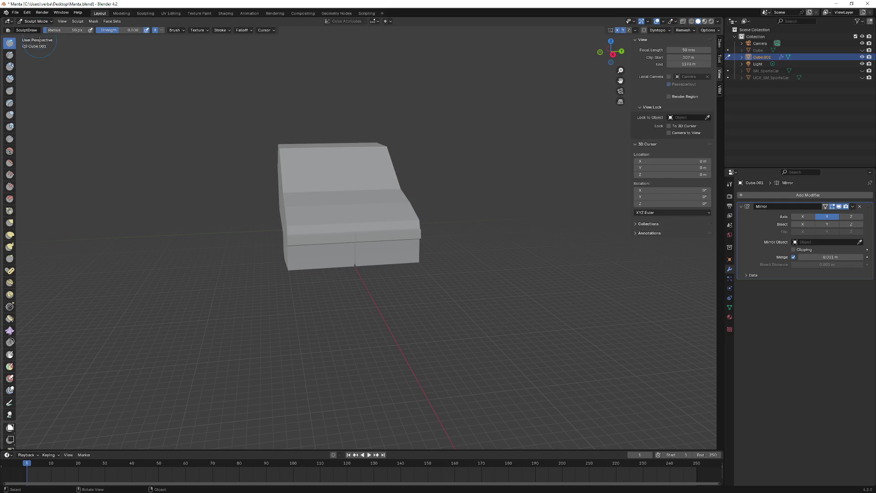
click(34, 22)
click(35, 36)
mouse_move(35, 36)
middle_down()
mouse_move(176, 96)
mouse_move(237, 103)
mouse_move(265, 129)
mouse_move(315, 134)
middle_up()
scroll(175, 97, up, 3)
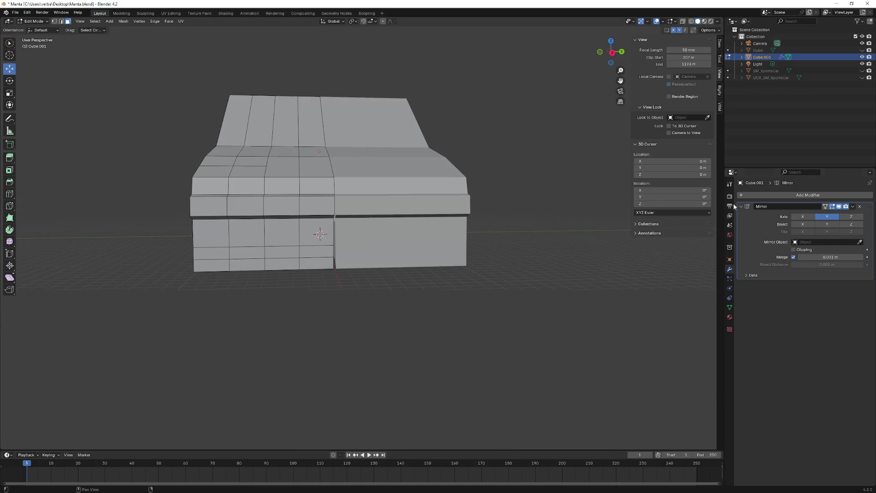
middle_drag(391, 209, 317, 262)
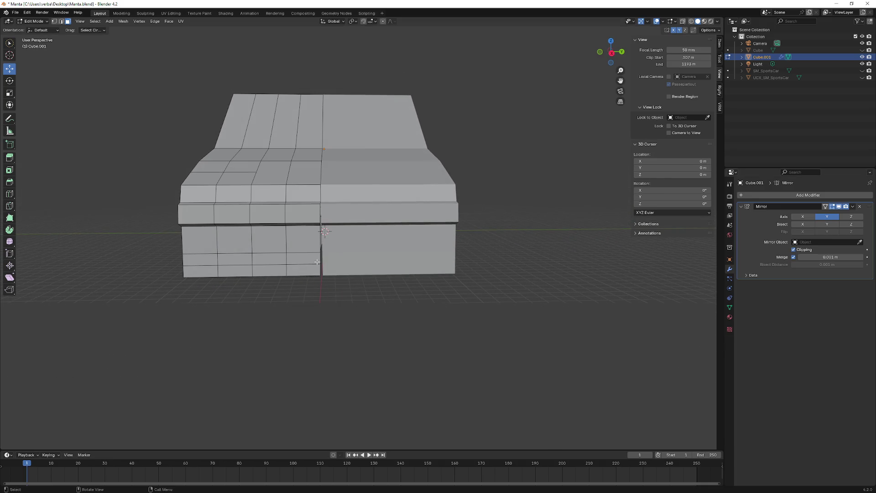
scroll(300, 247, up, 3)
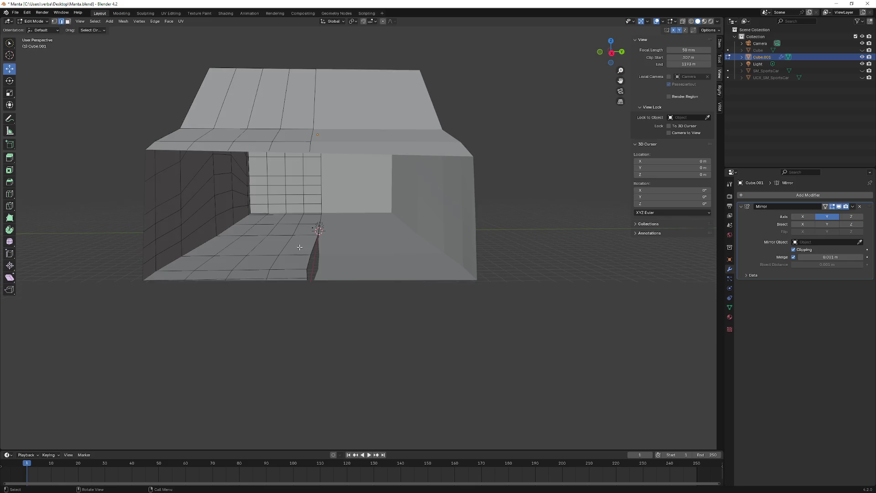
scroll(297, 261, down, 3)
middle_drag(297, 261, 257, 157)
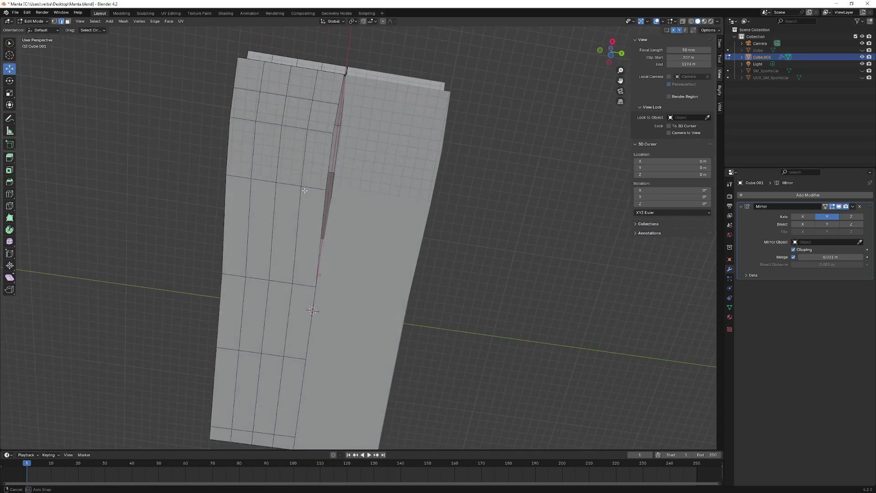
key(Up)
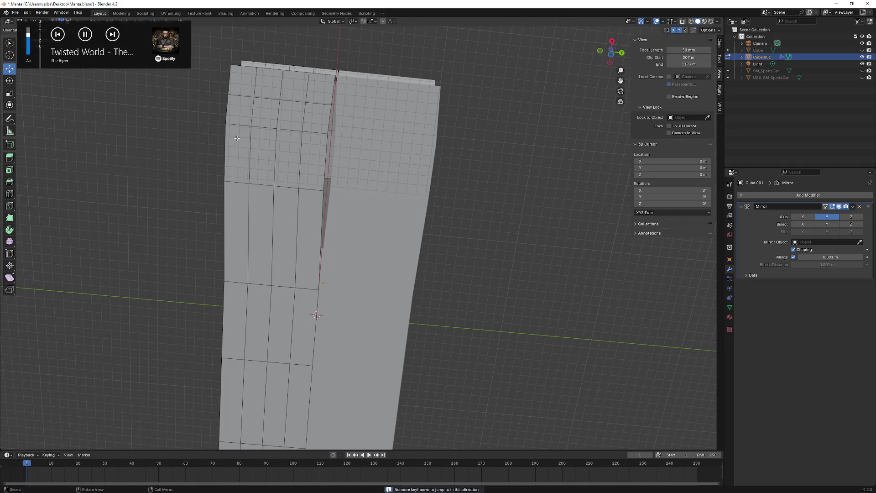
key(XF86AudioNext)
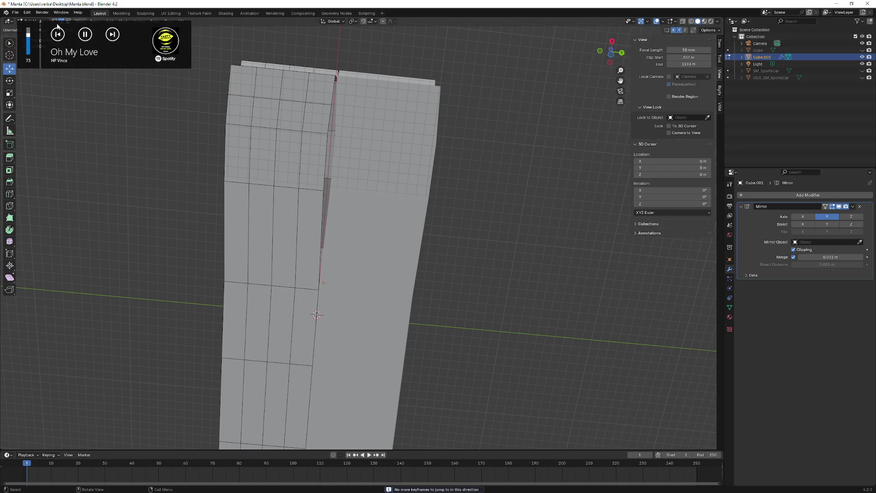
click(328, 182)
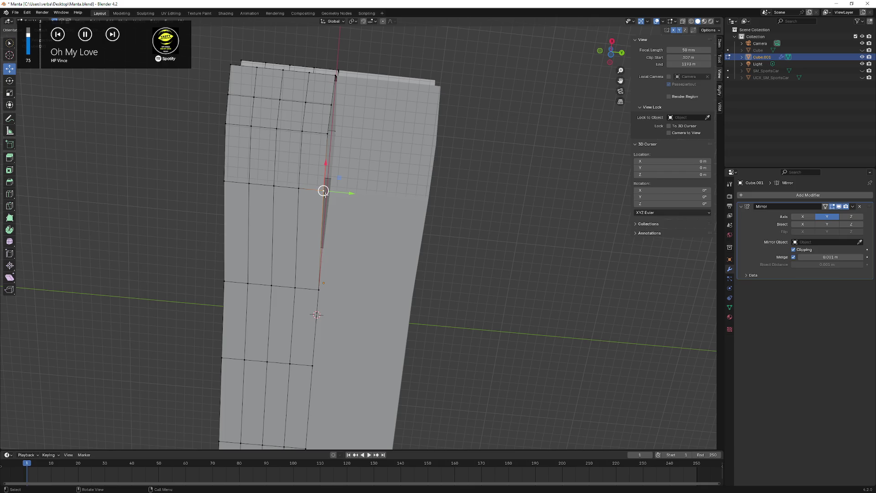
- Move the seam vertex along Y and upward, then select a vertical column of edges
drag(341, 194, 349, 192)
mouse_move(325, 157)
mouse_down()
mouse_move(333, 75)
mouse_move(333, 103)
mouse_up()
mouse_move(333, 103)
middle_down()
mouse_move(333, 89)
mouse_move(333, 145)
middle_up()
alt+click(333, 139)
drag(356, 180, 359, 182)
mouse_move(359, 181)
middle_down()
mouse_move(355, 224)
mouse_move(289, 185)
mouse_move(358, 209)
mouse_move(369, 185)
mouse_move(342, 199)
mouse_move(312, 171)
mouse_move(306, 240)
mouse_move(326, 260)
mouse_move(303, 170)
middle_up()
- Circle-select a block of front faces and move them along Y, then clear the selection
click(312, 172)
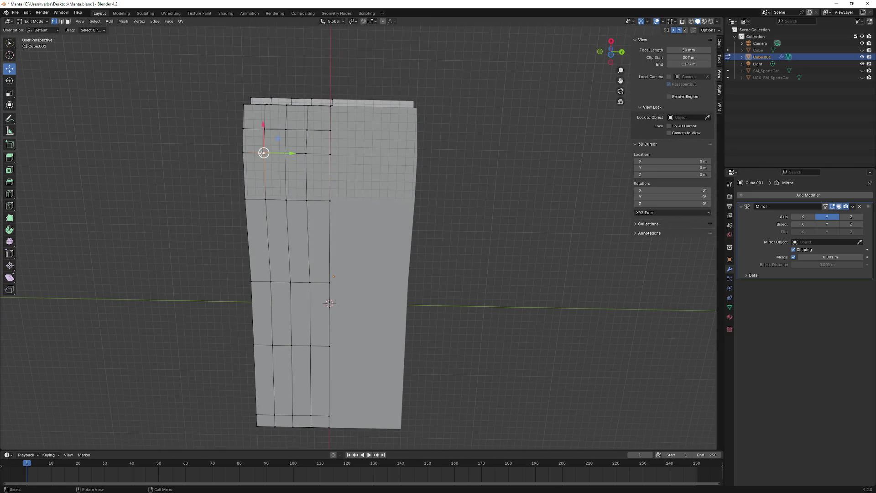
key(c)
drag(290, 169, 259, 160)
key(Escape)
key(g)
key(y)
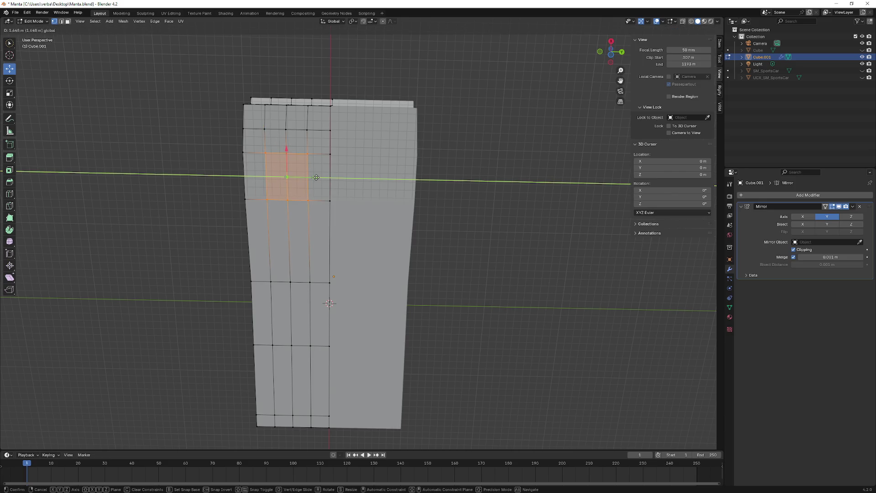
click(317, 177)
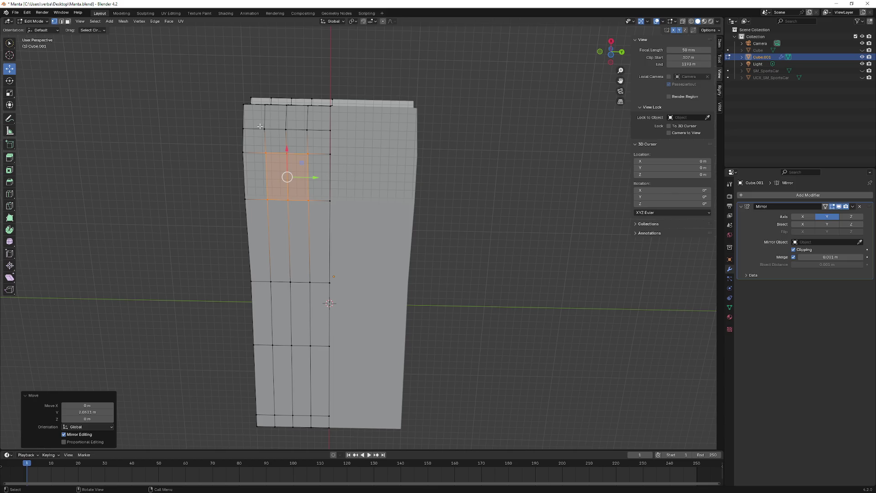
key(alt+a)
- Move the left boundary edges and the top-left edge along Y toward the mirror plane
middle_drag(290, 170, 275, 163)
alt+click(245, 192)
drag(268, 183, 270, 181)
click(267, 115)
drag(261, 112, 256, 114)
mouse_move(256, 114)
middle_down()
mouse_move(268, 198)
mouse_move(277, 201)
mouse_move(264, 228)
middle_up()
middle_drag(305, 271, 304, 245)
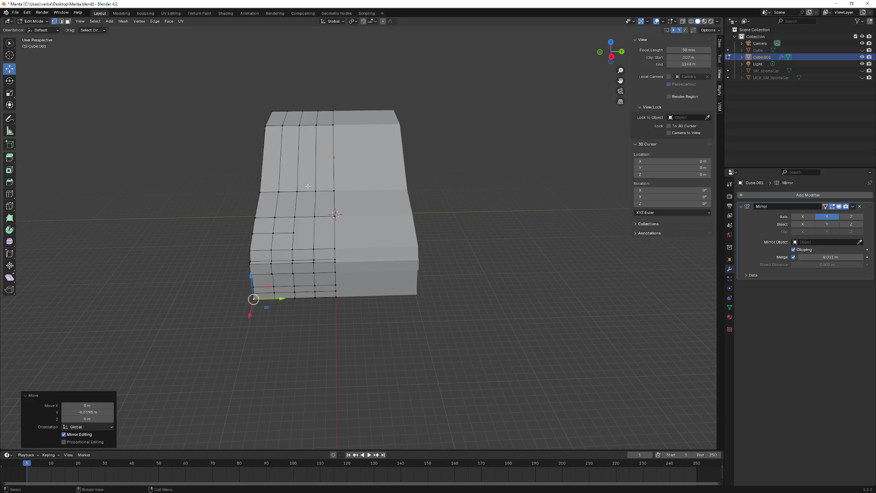
- Select the front corner edge loop as a shortest path of vertices from top edge downward
middle_drag(316, 279, 317, 191)
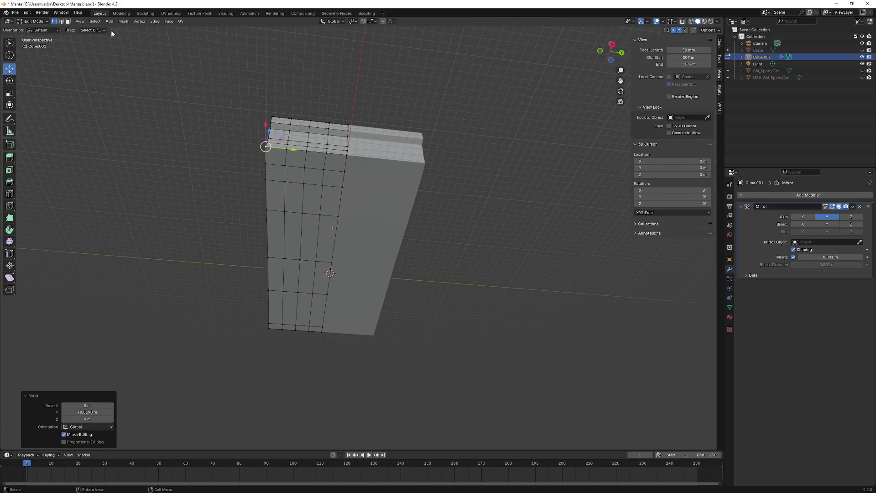
click(329, 130)
middle_drag(328, 130, 311, 300)
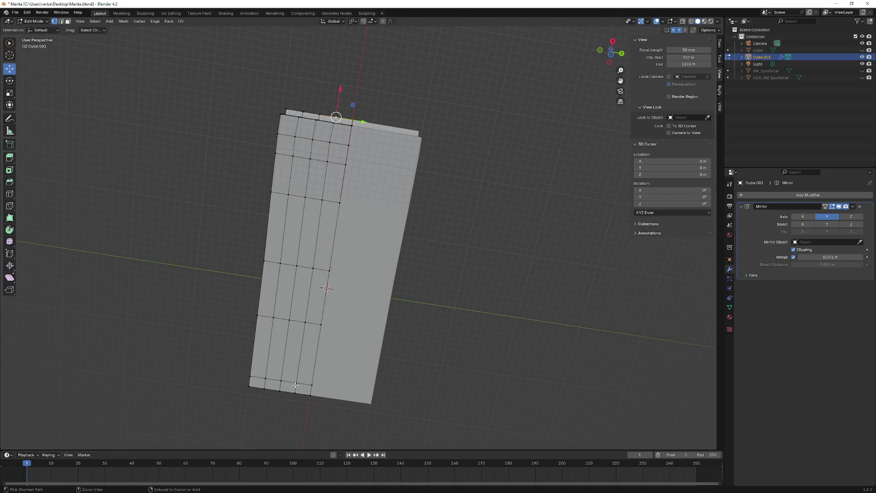
ctrl+click(295, 385)
mouse_move(295, 385)
middle_down()
mouse_move(342, 187)
mouse_move(342, 224)
middle_up()
ctrl+click(405, 174)
mouse_move(406, 174)
middle_down()
mouse_move(318, 201)
mouse_move(340, 239)
middle_up()
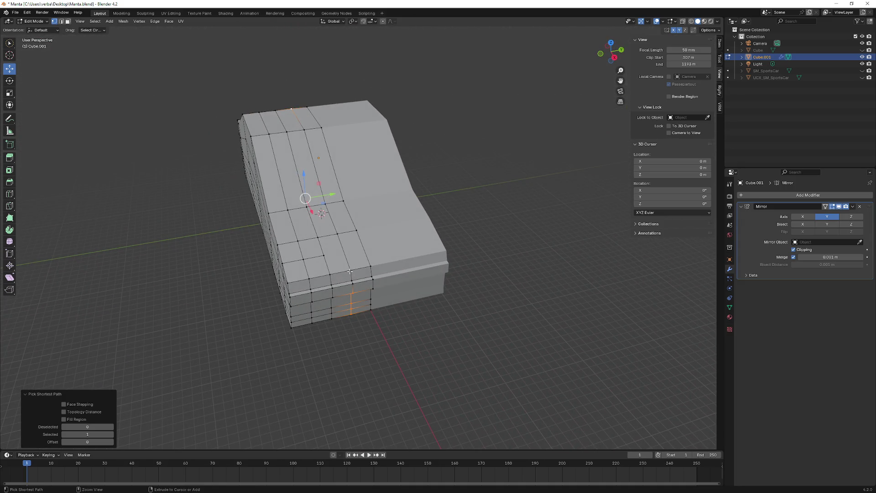
middle_drag(349, 272, 325, 235)
ctrl+click(321, 235)
- Slide the front corner loop sideways along Y in two moves, narrowing the front
drag(338, 203, 333, 204)
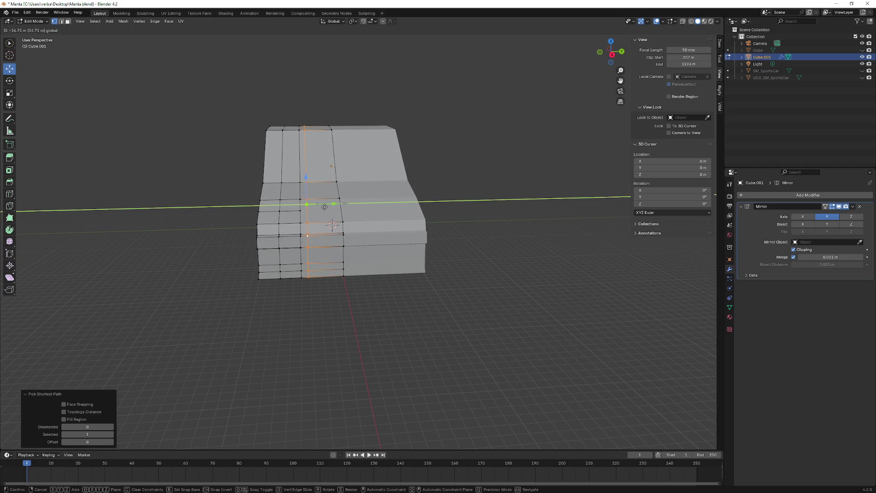
click(324, 206)
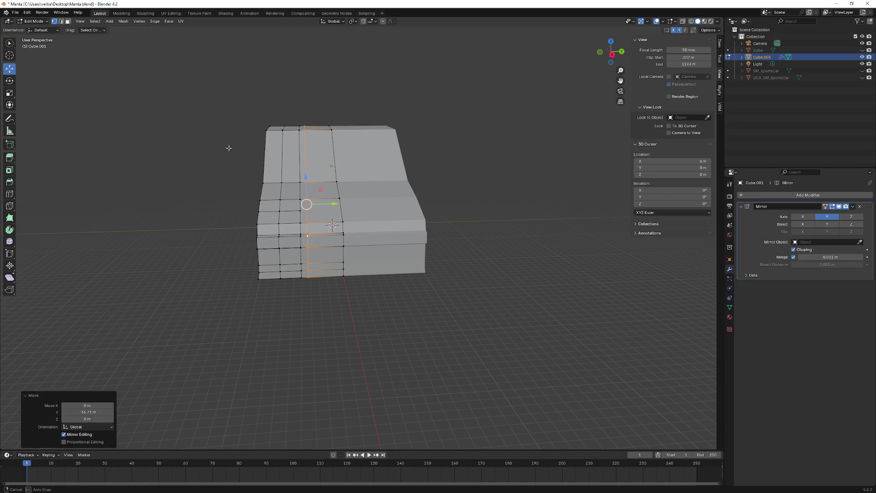
middle_drag(229, 144, 223, 143)
scroll(226, 145, up, 3)
scroll(234, 153, up, 2)
scroll(235, 152, down, 3)
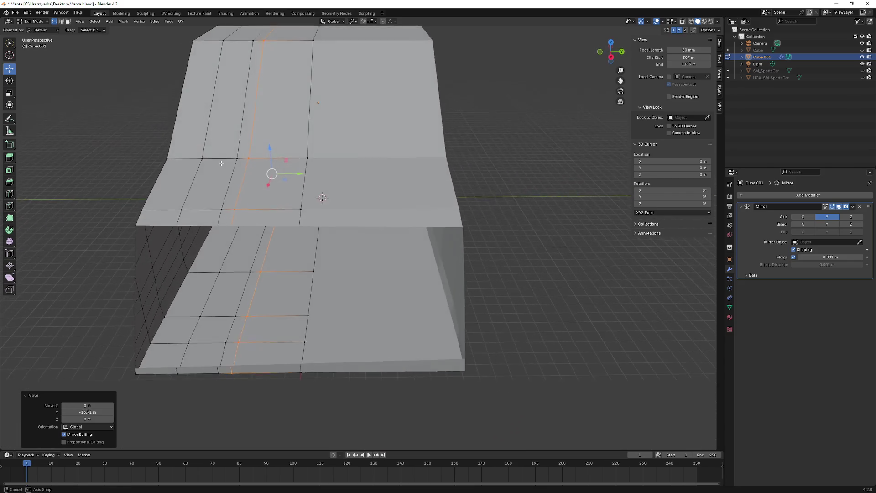
scroll(151, 143, down, 3)
middle_drag(151, 142, 225, 171)
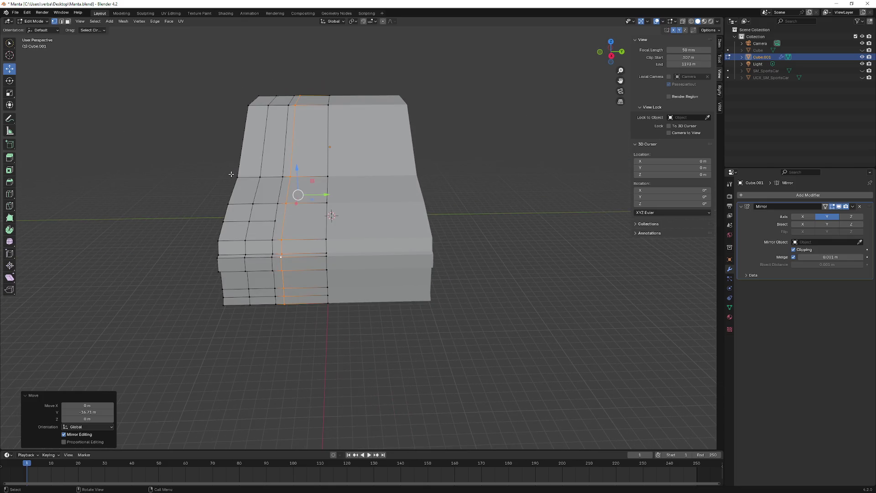
drag(321, 196, 317, 197)
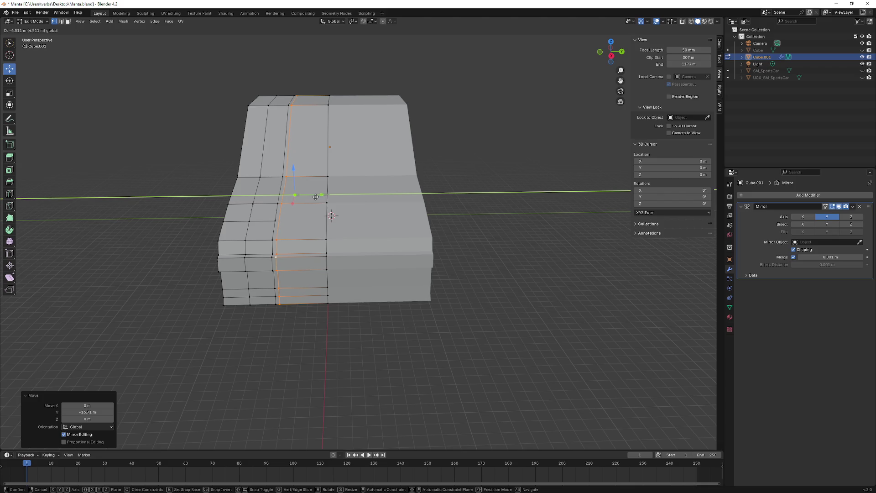
drag(315, 197, 314, 197)
- Select an edge vertex and extend the selection along the shortest path
middle_drag(314, 196, 254, 234)
click(250, 236)
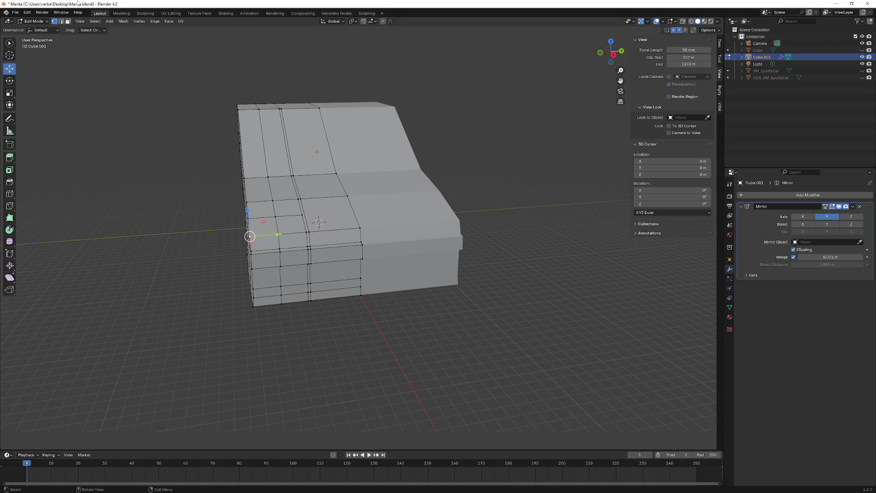
ctrl+click(296, 235)
mouse_move(297, 234)
middle_down()
mouse_move(434, 198)
mouse_move(410, 205)
middle_up()
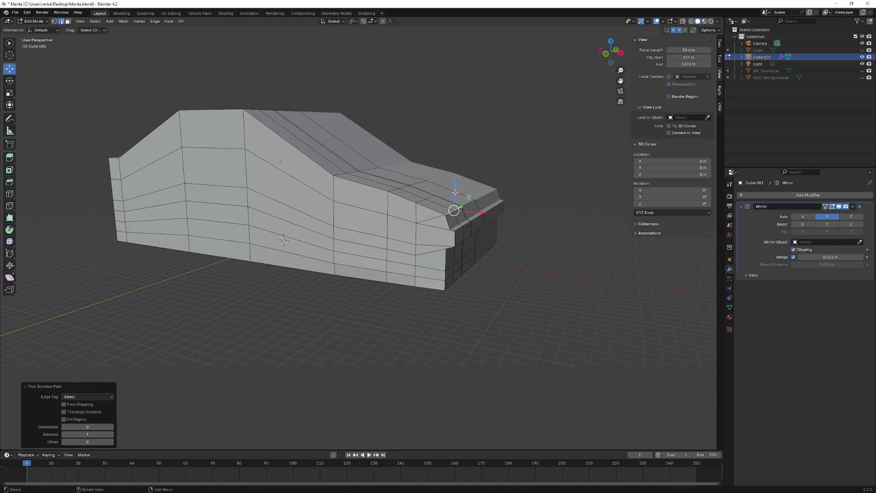
- Raise one front corner vertex along Z, then lower the selected vertices along Z
key(g)
key(z)
click(454, 175)
middle_drag(454, 175, 468, 185)
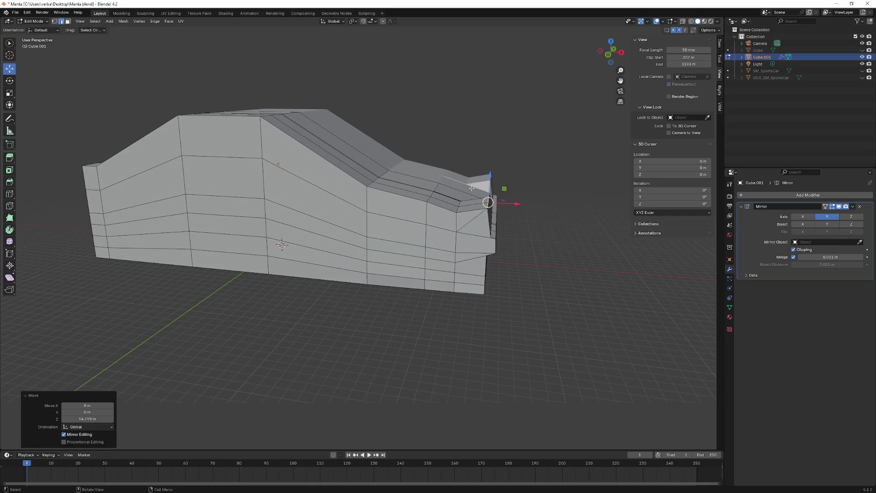
middle_drag(411, 193, 414, 183)
middle_drag(437, 117, 410, 138)
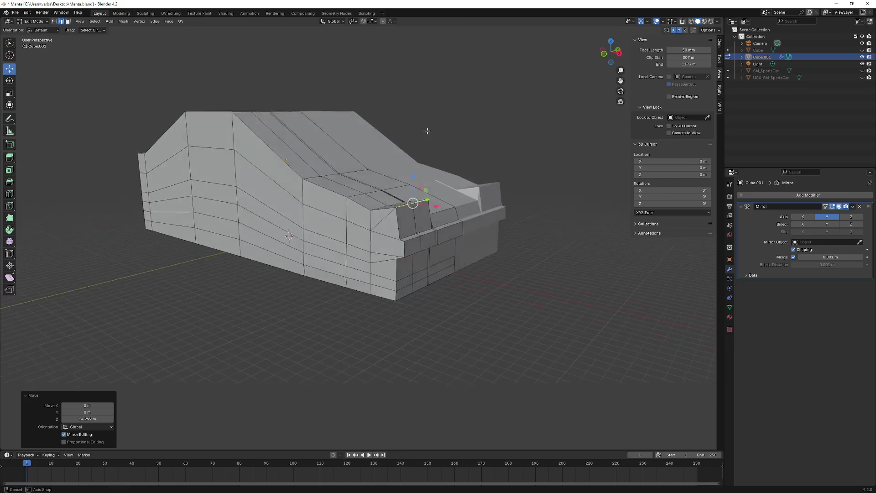
key(g)
key(z)
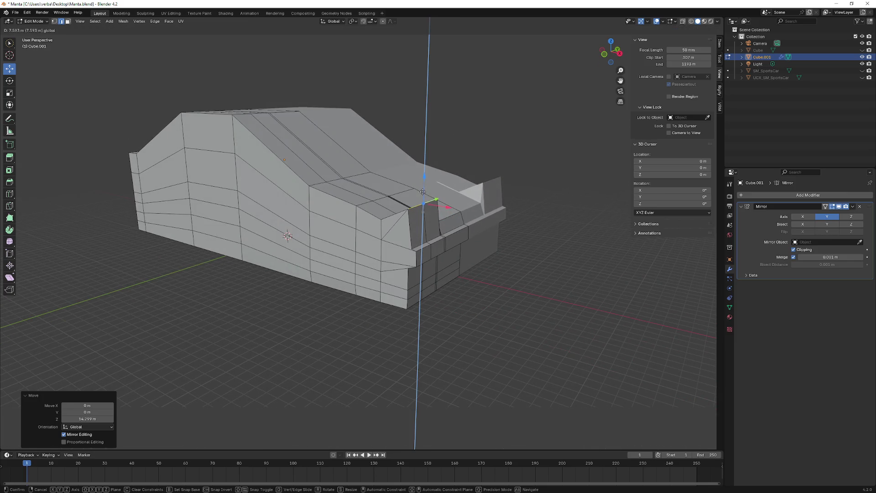
click(421, 195)
mouse_move(421, 196)
middle_down()
mouse_move(389, 186)
mouse_move(462, 235)
mouse_move(464, 267)
mouse_move(396, 287)
mouse_move(436, 174)
middle_up()
- Select further corner vertices by shortest path, raise them, slide them along X and lower about 0.44 m
click(464, 271)
ctrl+click(395, 287)
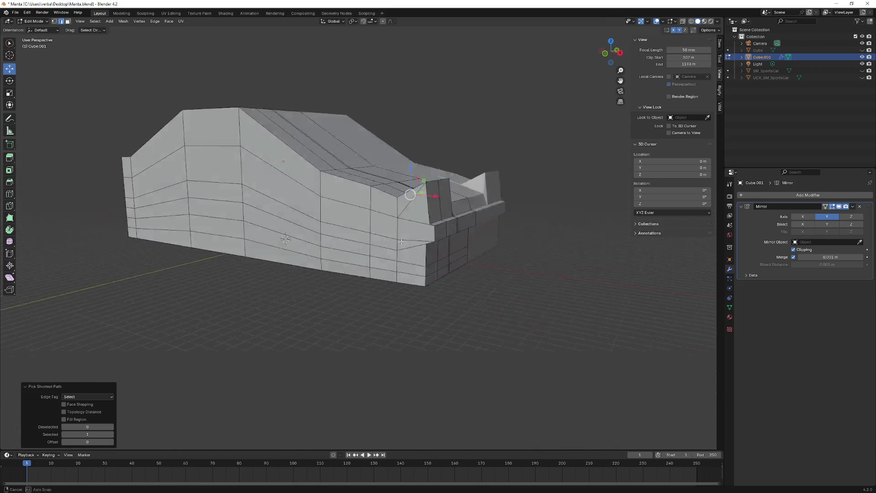
mouse_move(441, 166)
mouse_down()
mouse_move(444, 158)
mouse_move(468, 173)
mouse_move(458, 173)
mouse_move(453, 157)
mouse_up()
mouse_move(454, 156)
middle_down()
mouse_move(391, 215)
mouse_move(489, 163)
middle_up()
ctrl+click(391, 214)
drag(490, 163, 496, 162)
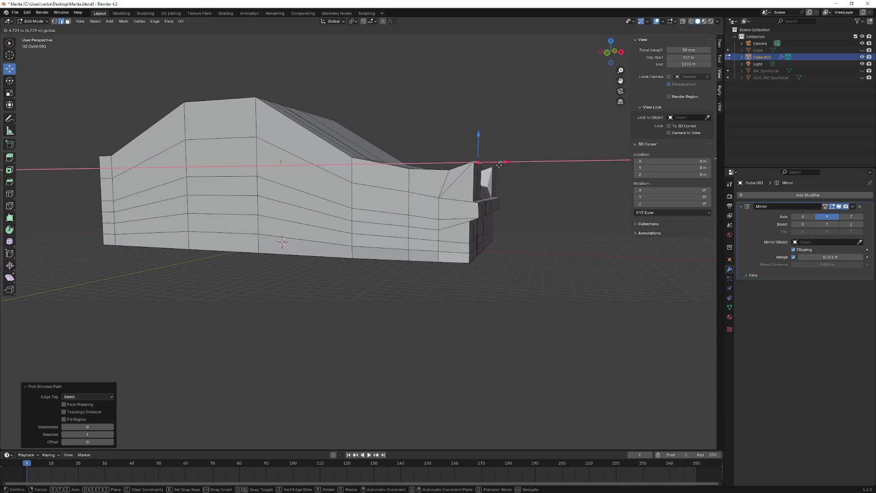
drag(498, 165, 477, 152)
mouse_move(477, 152)
middle_down()
mouse_move(379, 163)
mouse_move(337, 156)
mouse_move(363, 156)
mouse_move(354, 158)
middle_up()
scroll(361, 158, up, 4)
scroll(350, 157, up, 2)
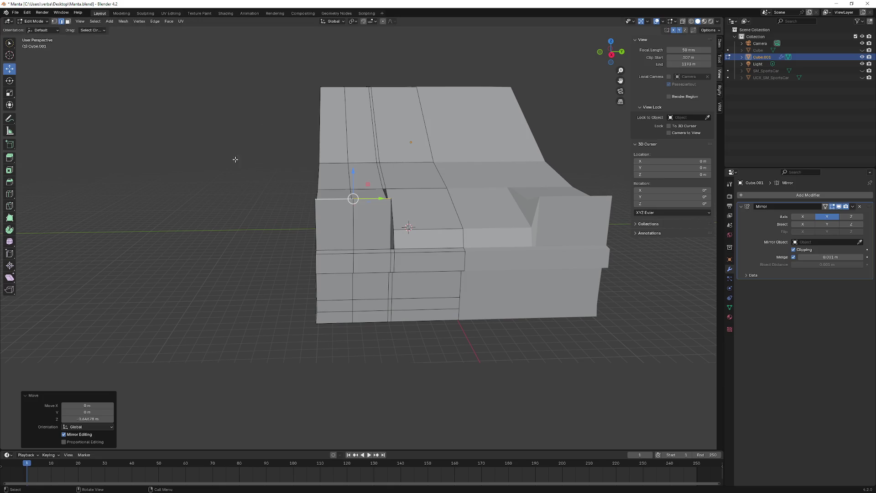
- Delete the front face at the headlight spot, opening a hole in the nose
click(355, 224)
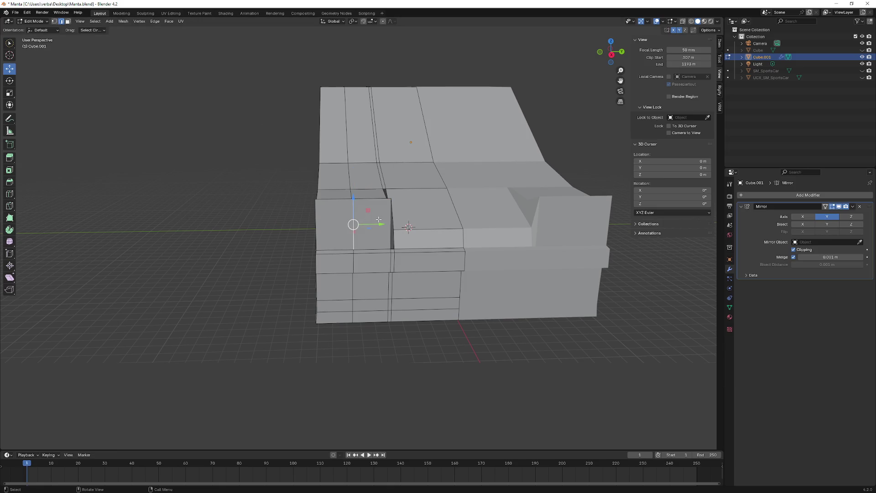
key(x)
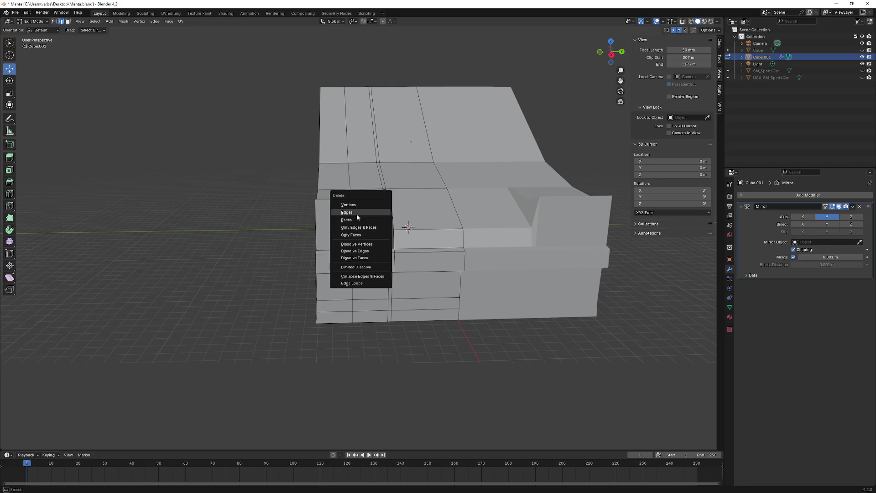
click(356, 214)
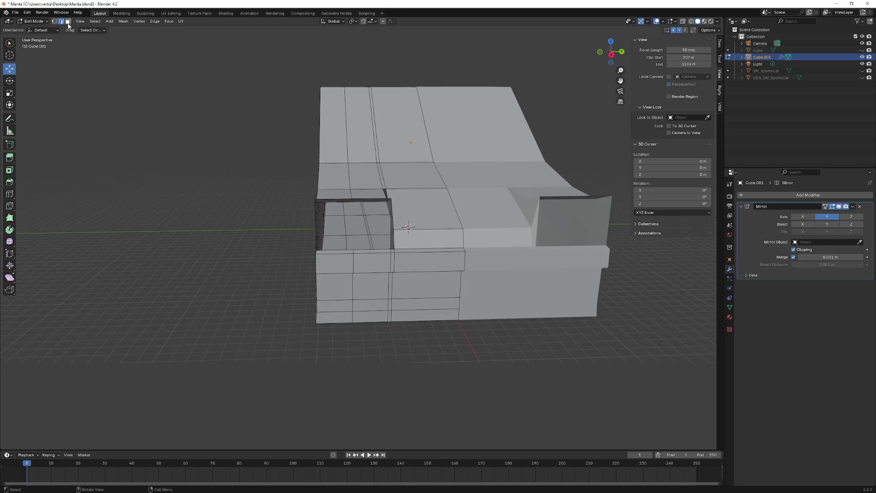
mouse_move(325, 237)
middle_down()
mouse_move(450, 300)
mouse_move(420, 317)
middle_up()
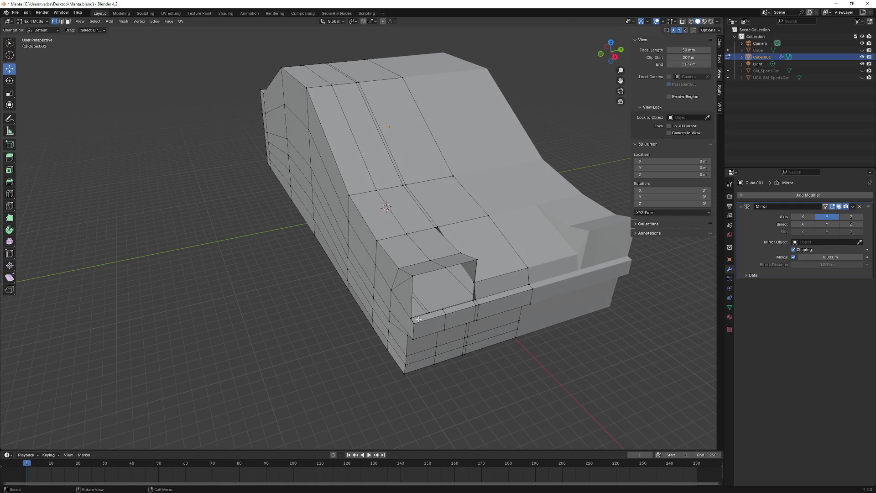
- Select the face at the headlight opening from a frontal view
ctrl+click(414, 275)
mouse_move(414, 276)
middle_down()
mouse_move(396, 306)
mouse_move(401, 235)
mouse_move(406, 266)
mouse_move(380, 273)
mouse_move(474, 262)
middle_up()
click(405, 267)
middle_drag(94, 78, 103, 85)
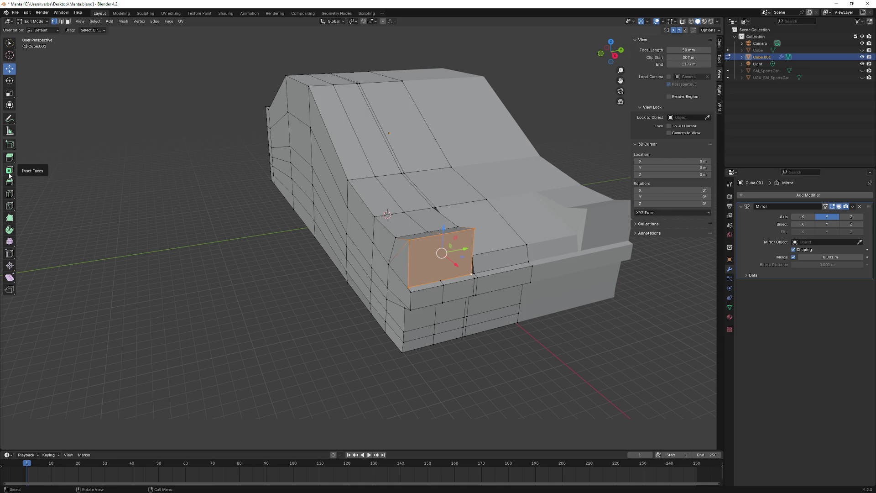
- Undo an accidental bevel and inset the headlight face instead
click(10, 181)
drag(460, 266, 442, 257)
key(ctrl+z)
key(shift+space)
key(i)
middle_drag(443, 256, 416, 225)
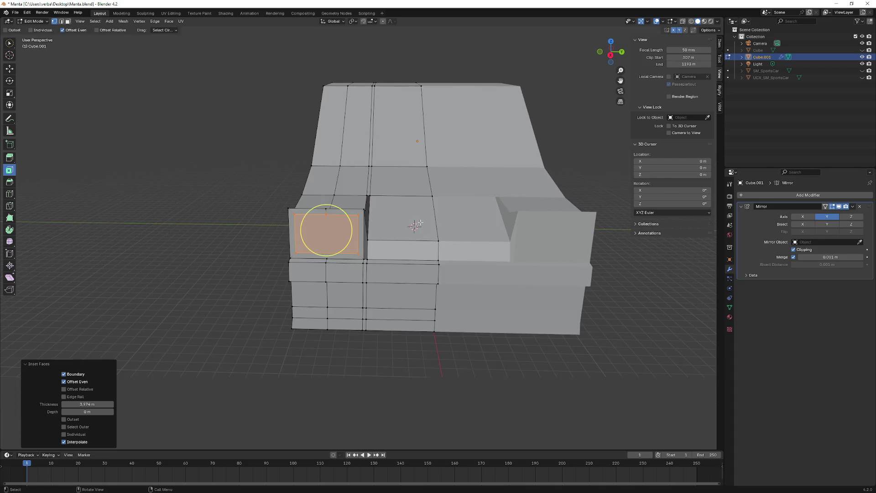
middle_drag(420, 223, 369, 222)
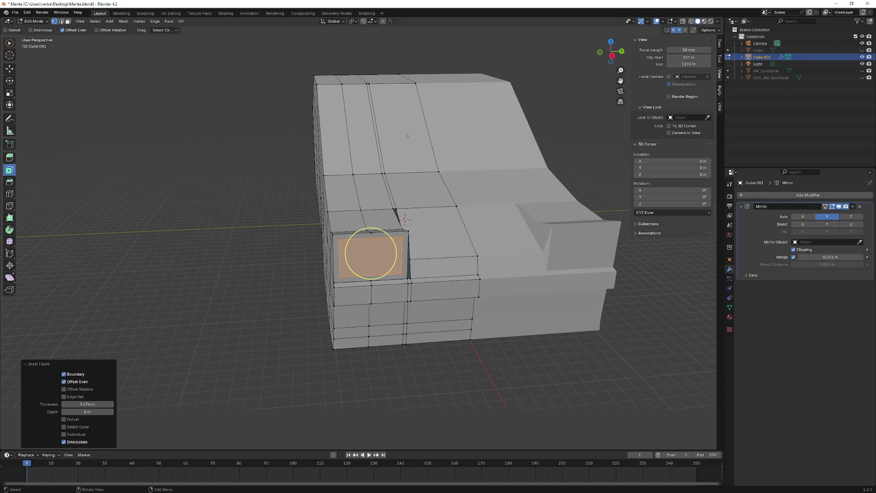
- Push the inset face back along X and scale it smaller
click(10, 69)
middle_drag(215, 137, 480, 254)
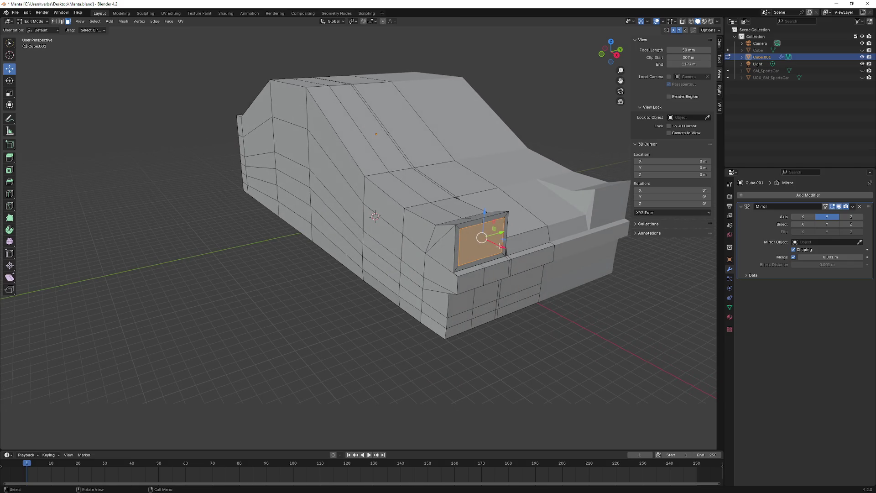
drag(500, 245, 479, 236)
middle_drag(480, 236, 425, 219)
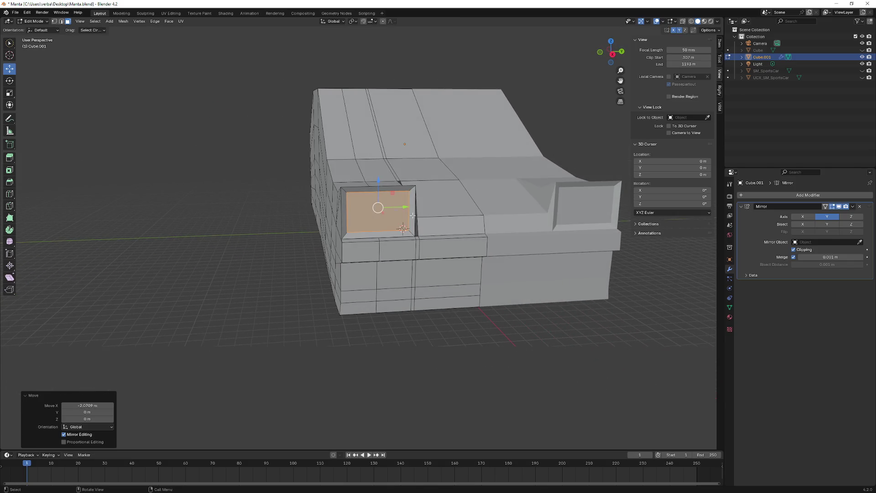
key(s)
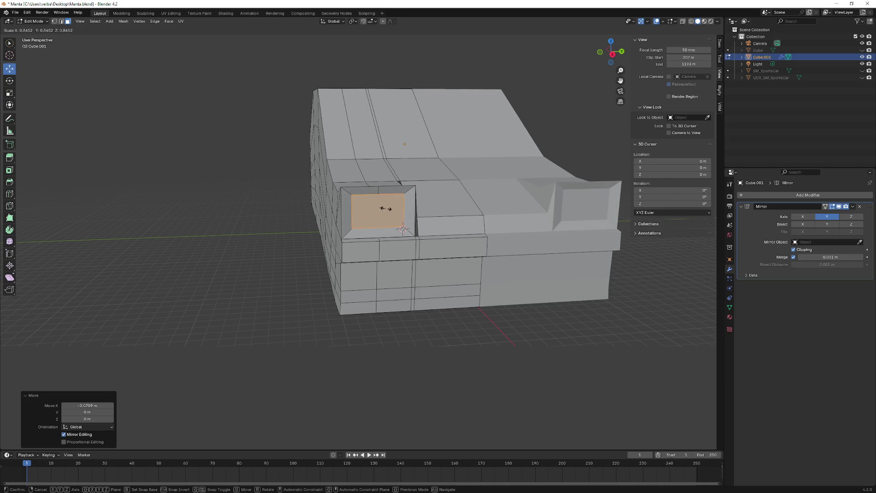
click(387, 208)
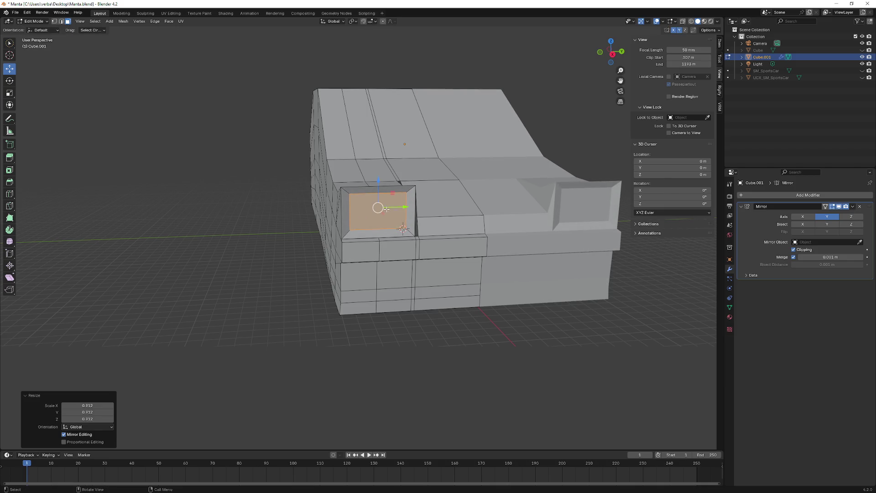
middle_drag(386, 208, 477, 281)
- Move the headlight face further along X to recess it into the body
key(g)
key(x)
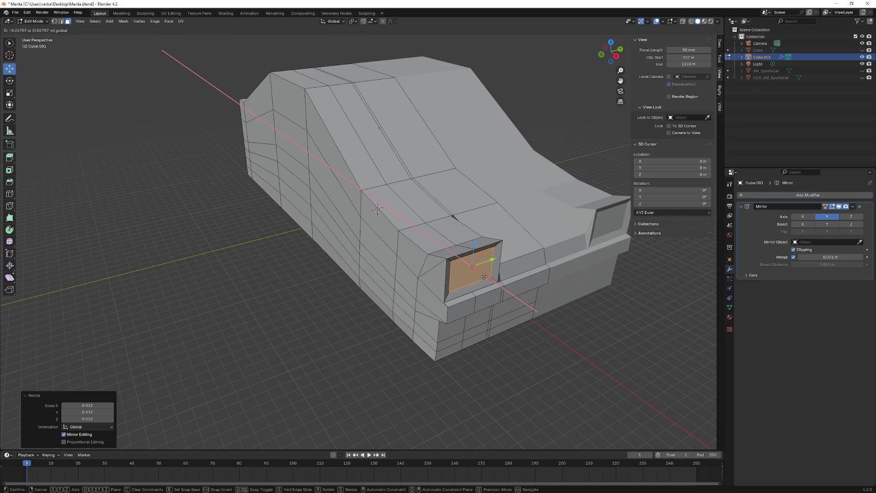
click(483, 277)
middle_drag(483, 277, 379, 251)
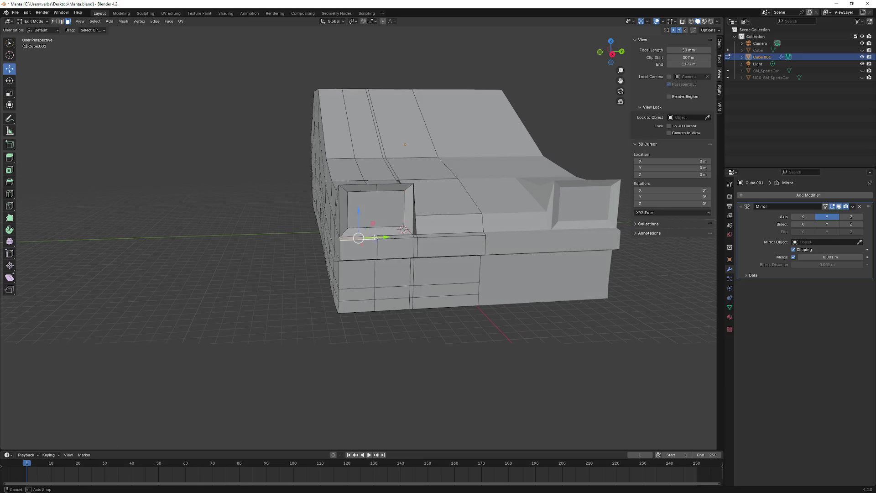
scroll(379, 250, up, 5)
scroll(379, 251, down, 5)
middle_drag(380, 251, 357, 236)
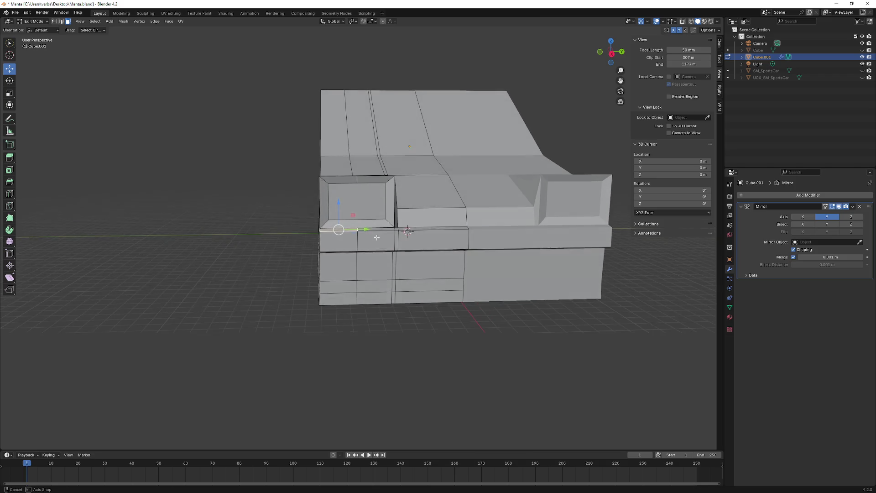
middle_drag(356, 236, 354, 247)
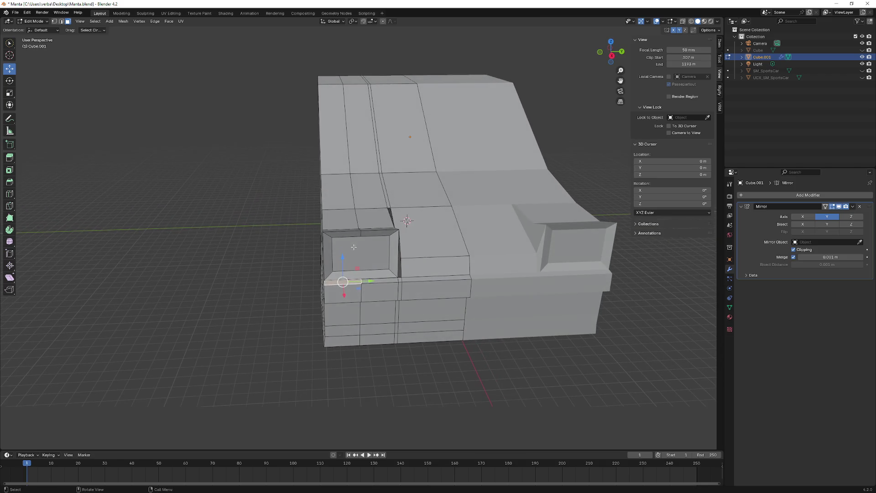
- Switch to vertex selection and select the inset face's bottom-left vertex
click(61, 21)
click(56, 21)
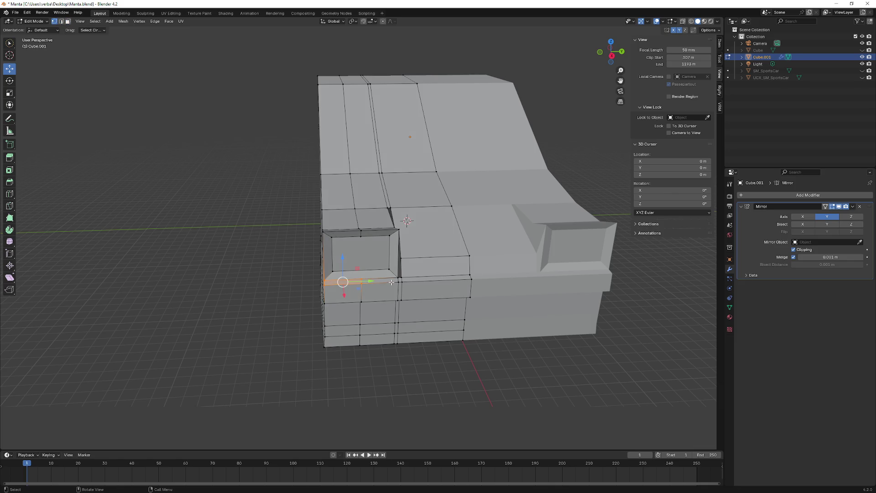
mouse_move(361, 272)
middle_down()
mouse_move(361, 230)
mouse_move(363, 248)
middle_up()
middle_drag(362, 239, 328, 251)
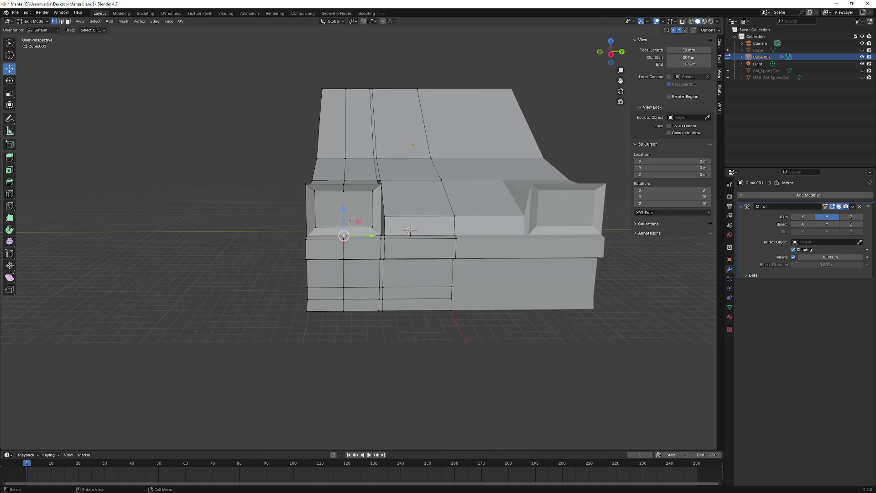
click(324, 247)
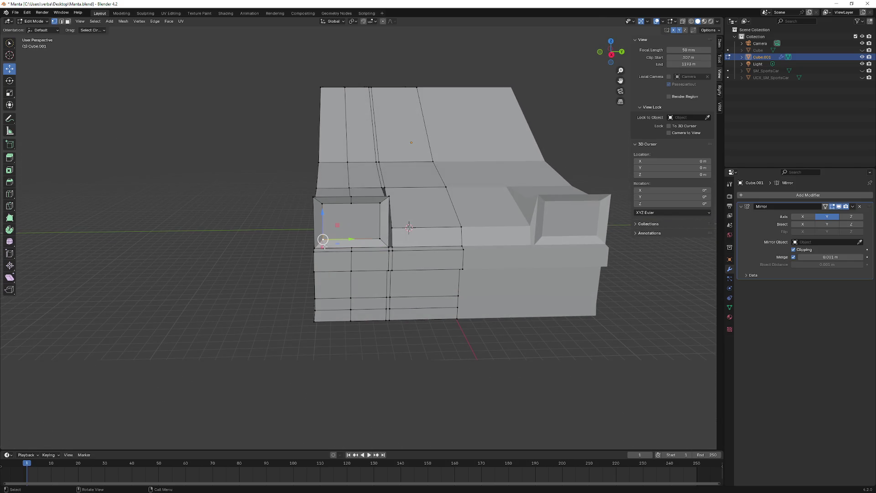
middle_drag(357, 215, 358, 274)
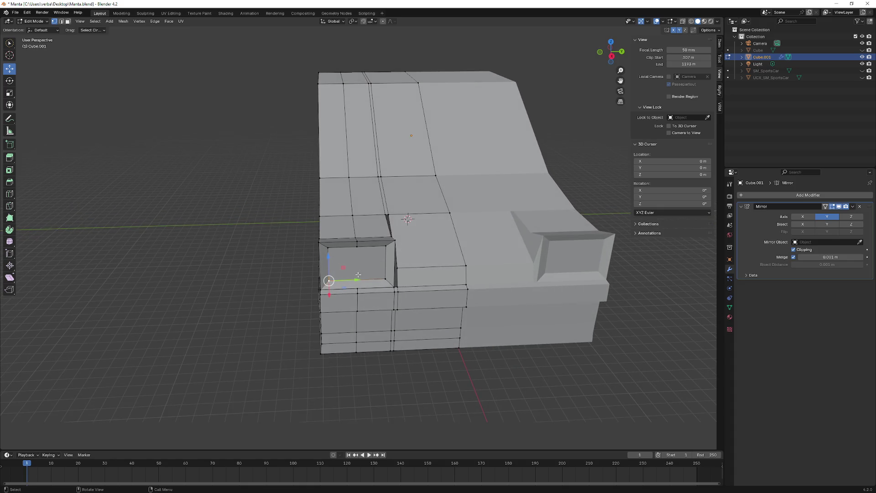
- Select the vertex below the left headlight and activate the Knife tool
click(365, 284)
middle_drag(373, 270, 354, 263)
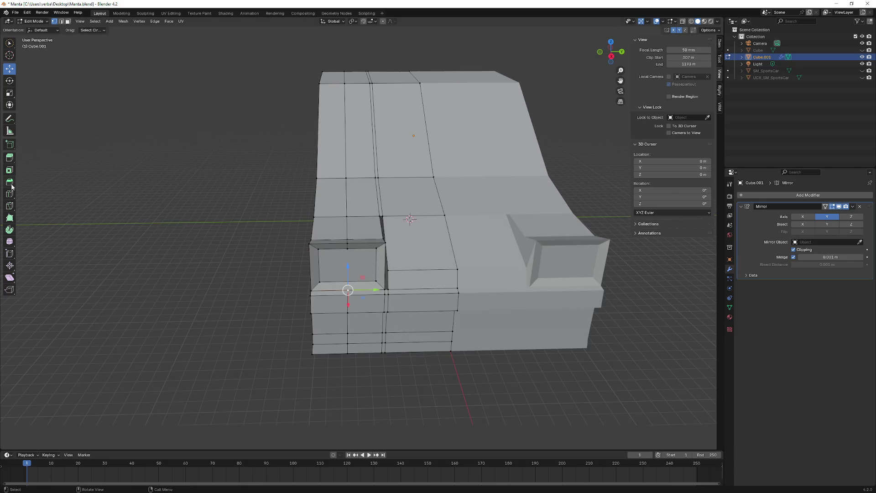
click(10, 205)
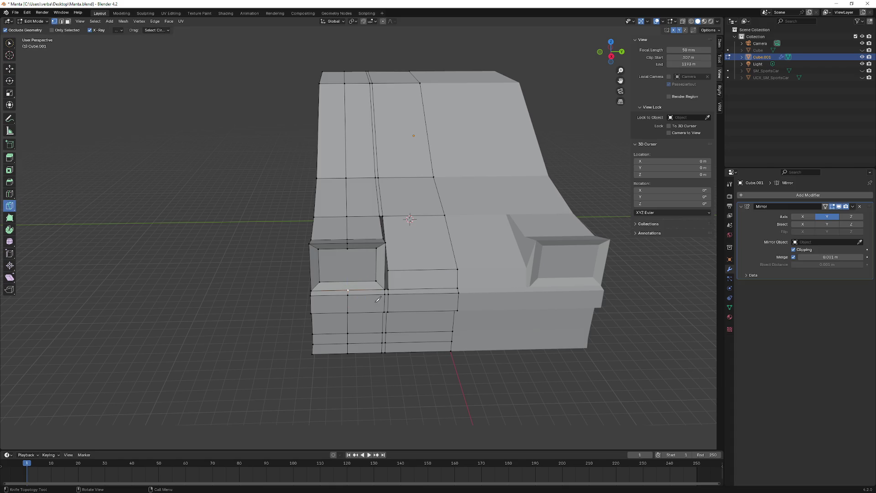
- Knife-cut new vertices into the strip below the left headlight
click(348, 283)
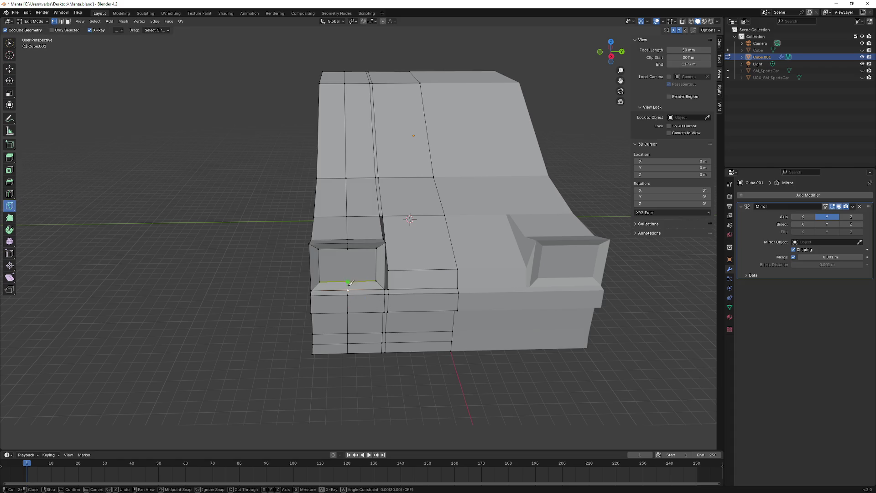
click(348, 290)
key(Return)
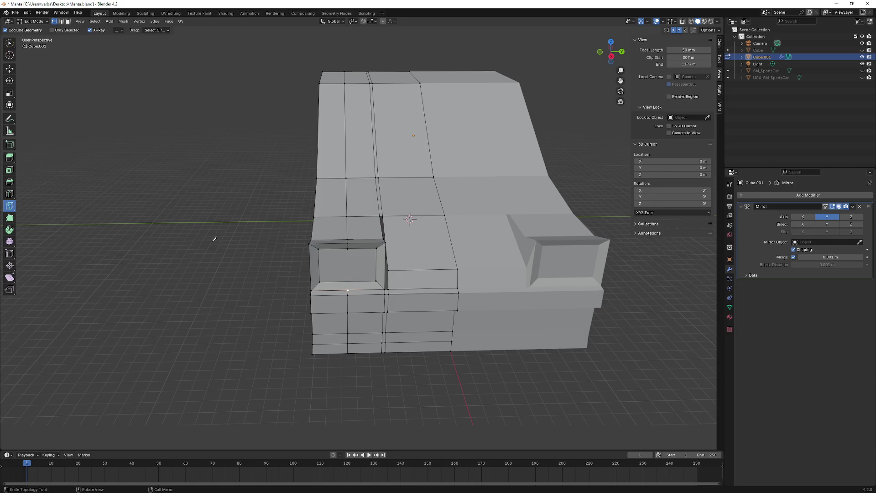
click(350, 288)
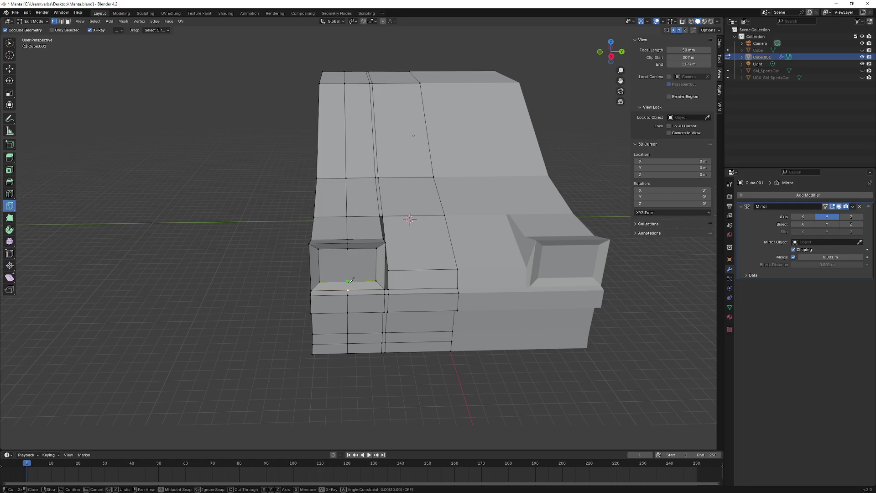
click(349, 281)
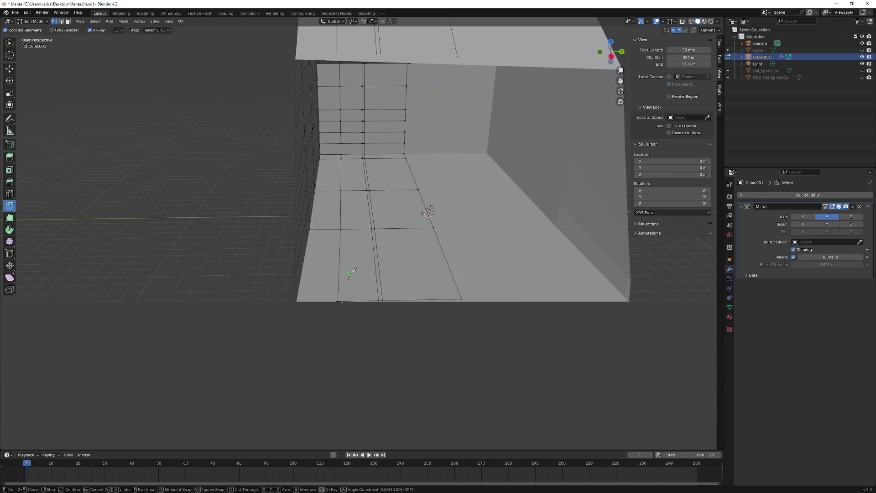
middle_drag(351, 255, 319, 197)
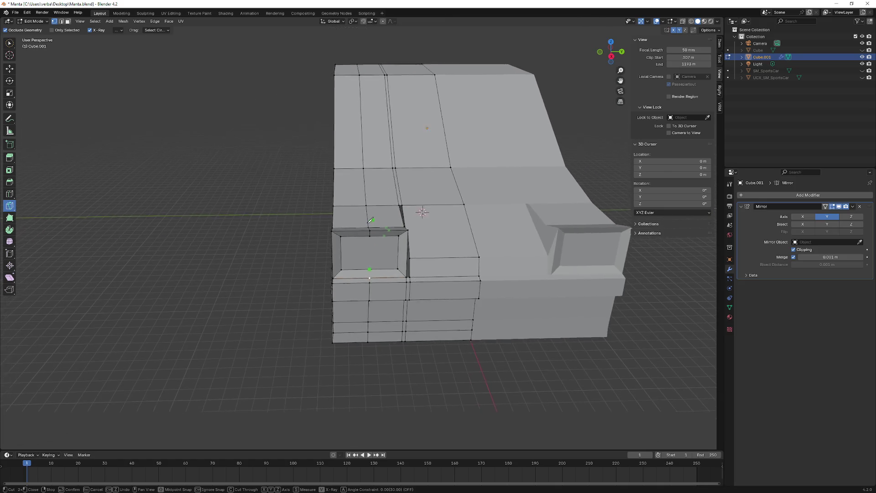
key(Return)
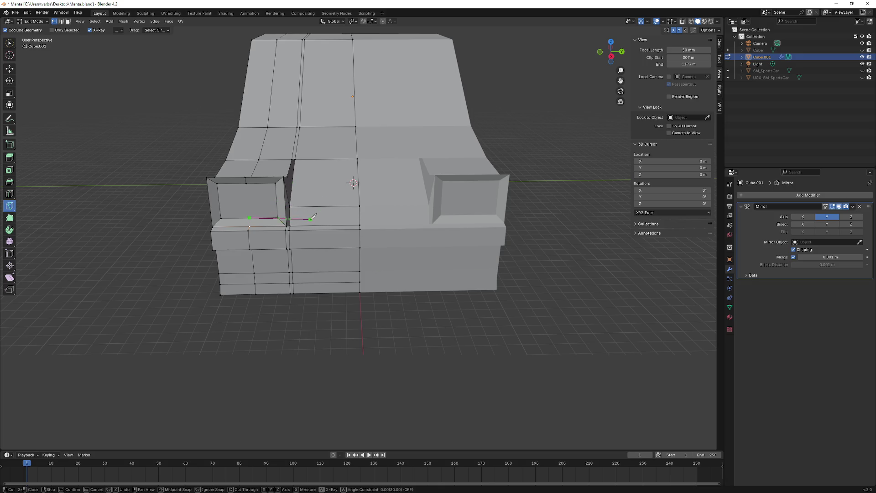
middle_drag(334, 191, 399, 169)
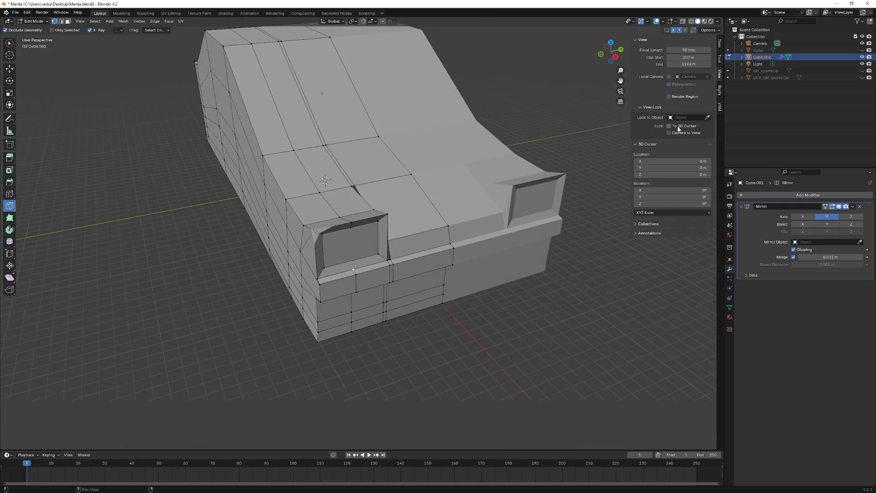
- Lower the viewport Clip Start to about 0.01 m so close-ups display cleanly
mouse_move(688, 57)
mouse_down()
mouse_move(675, 57)
mouse_move(706, 57)
mouse_up()
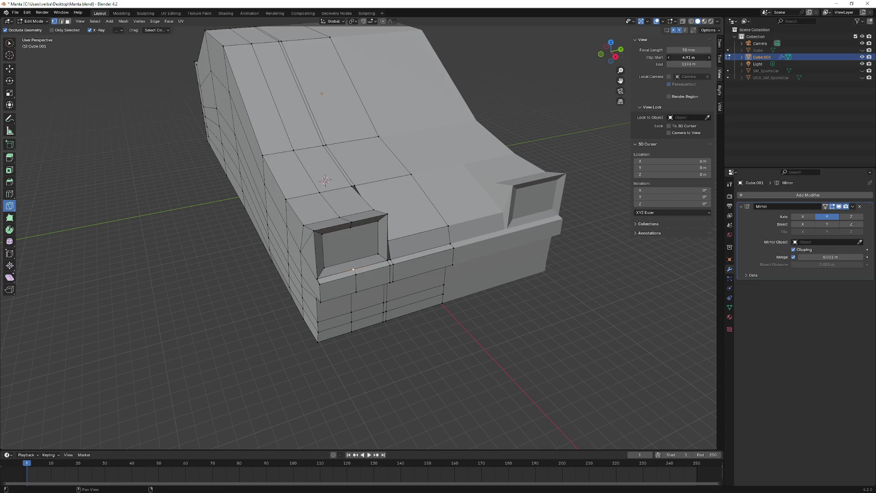
drag(687, 57, 674, 57)
mouse_move(383, 74)
middle_down()
mouse_move(408, 74)
mouse_move(390, 96)
middle_up()
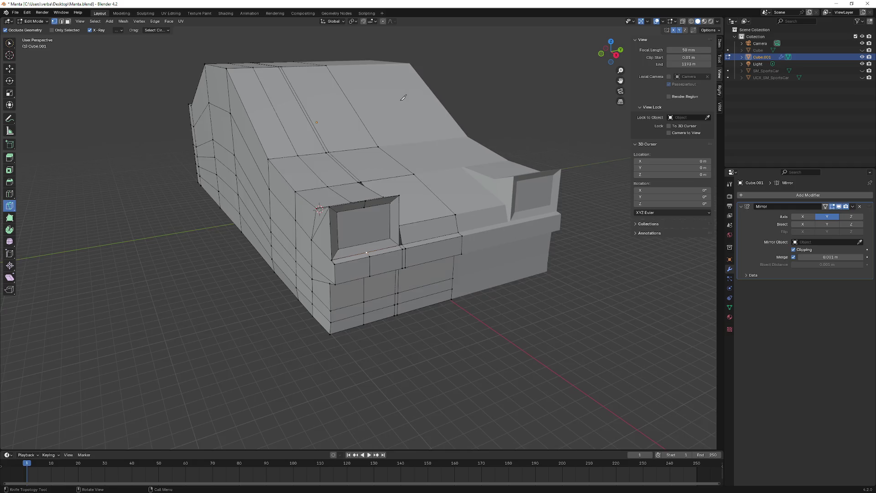
scroll(391, 96, up, 3)
scroll(397, 104, up, 2)
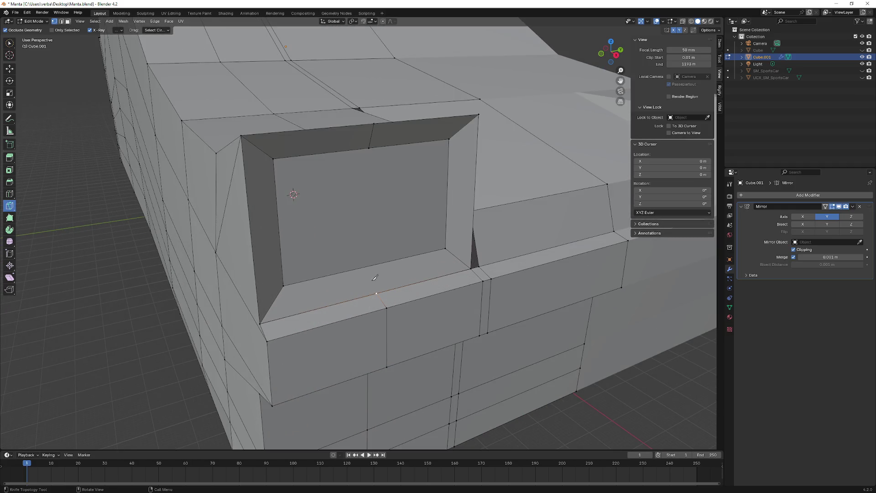
- Cancel a misplaced cut, then knife a new edge from a vertex on the bumper strip
click(376, 293)
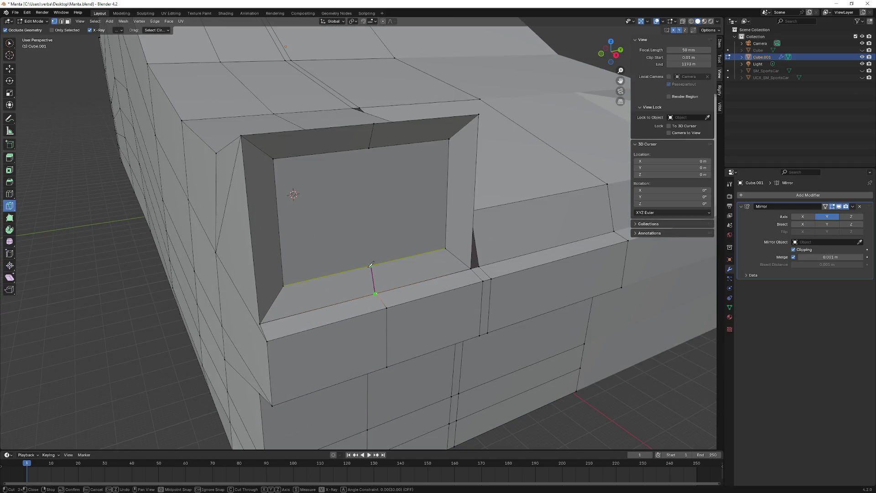
click(373, 267)
shift+middle_drag(371, 268, 220, 301)
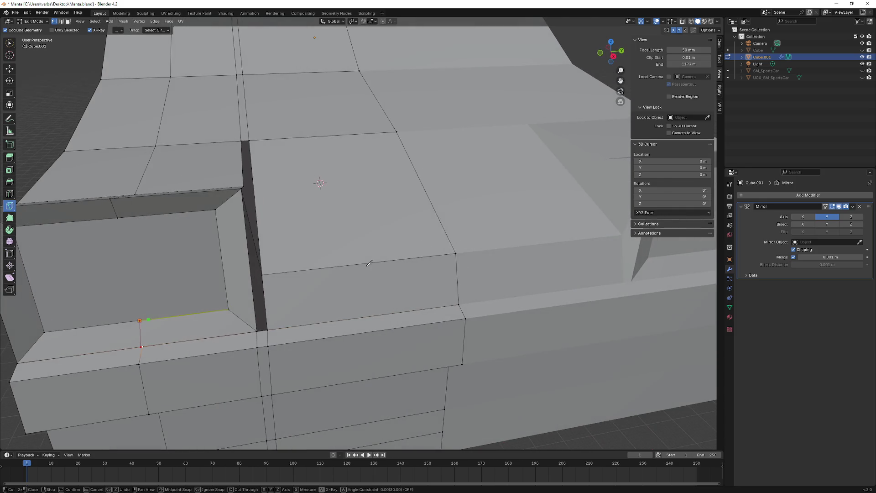
middle_drag(161, 321, 181, 309)
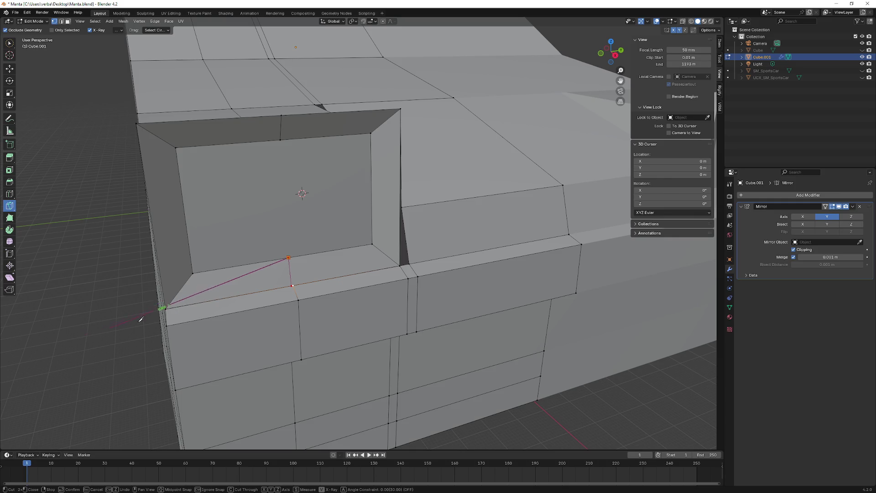
key(Escape)
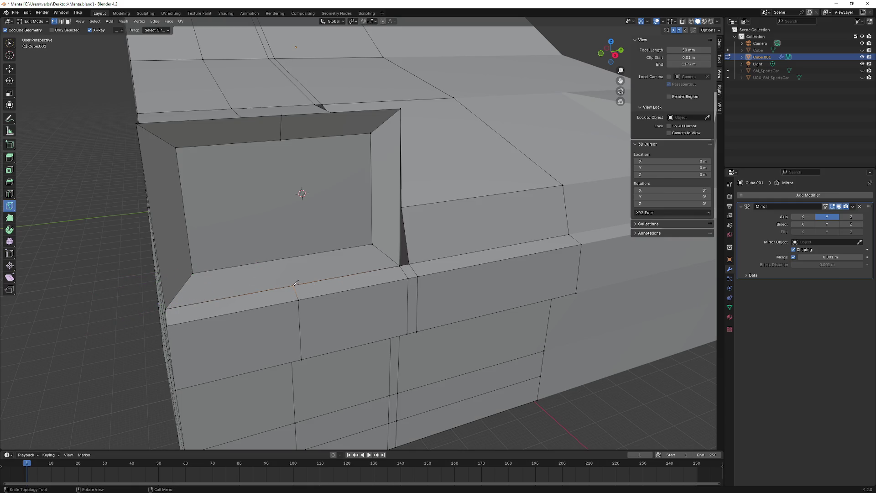
click(299, 298)
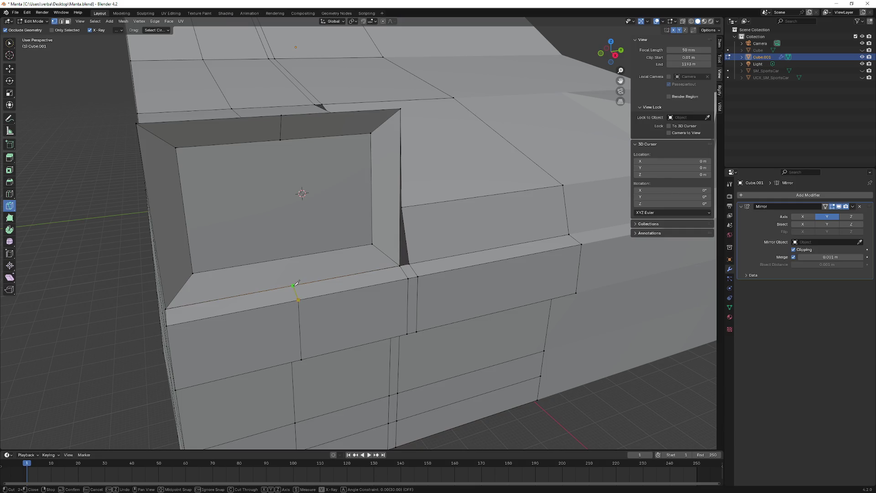
key(Return)
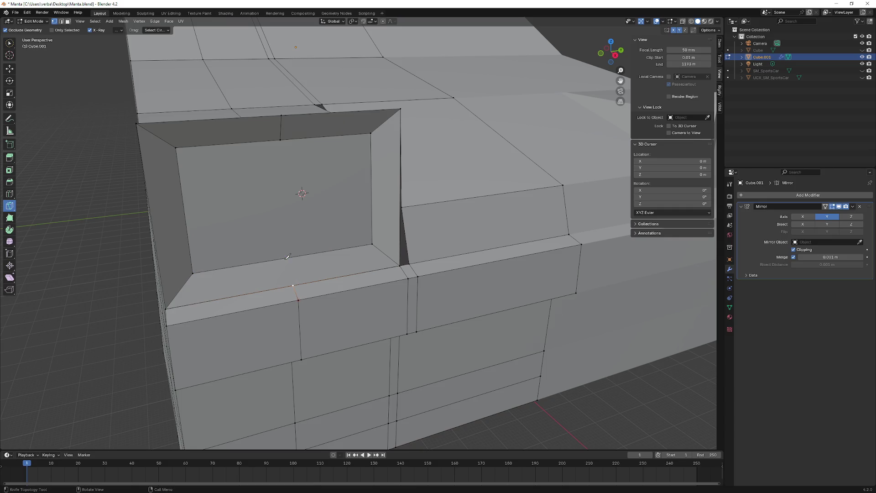
- Cut another edge down the ledge beneath the headlight, then return to the Move tool
click(295, 284)
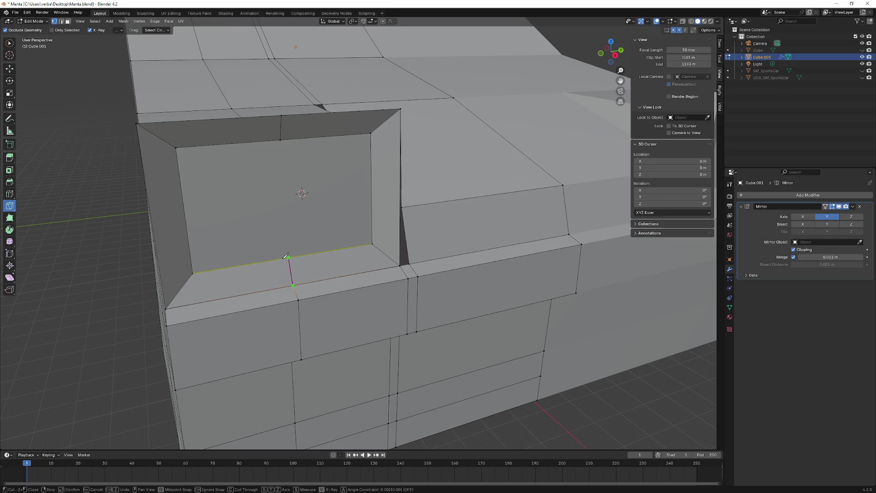
mouse_move(287, 257)
shift+middle_down()
mouse_move(133, 199)
mouse_move(201, 220)
shift+middle_up()
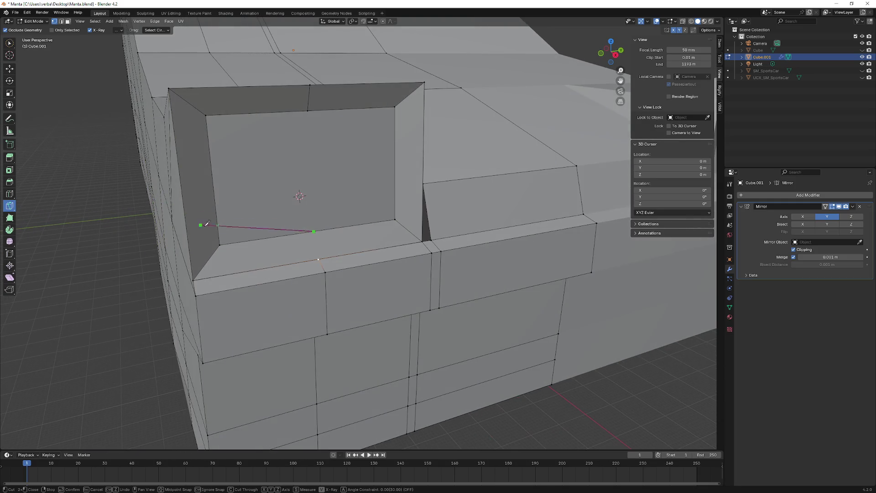
click(315, 231)
right_click(326, 269)
mouse_move(315, 231)
middle_down()
mouse_move(286, 228)
mouse_move(270, 274)
middle_up()
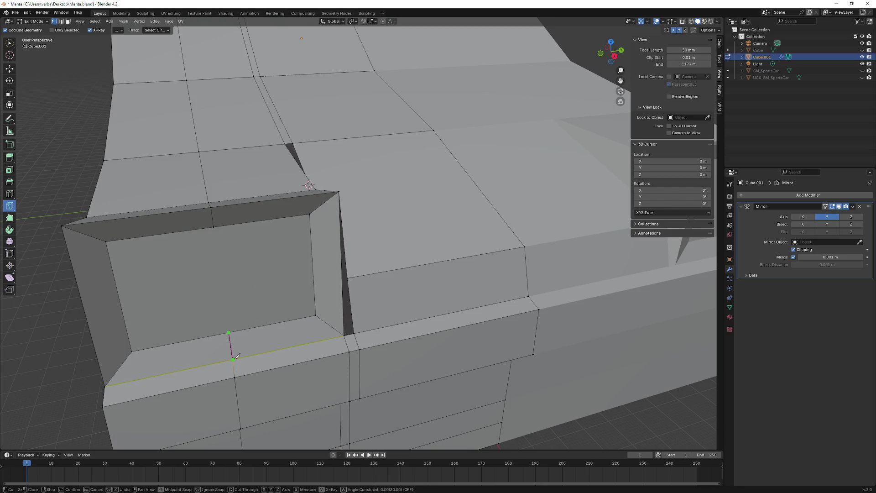
click(233, 358)
key(Return)
middle_drag(248, 343, 285, 297)
scroll(262, 333, down, 3)
scroll(267, 322, down, 3)
middle_drag(289, 220, 332, 201)
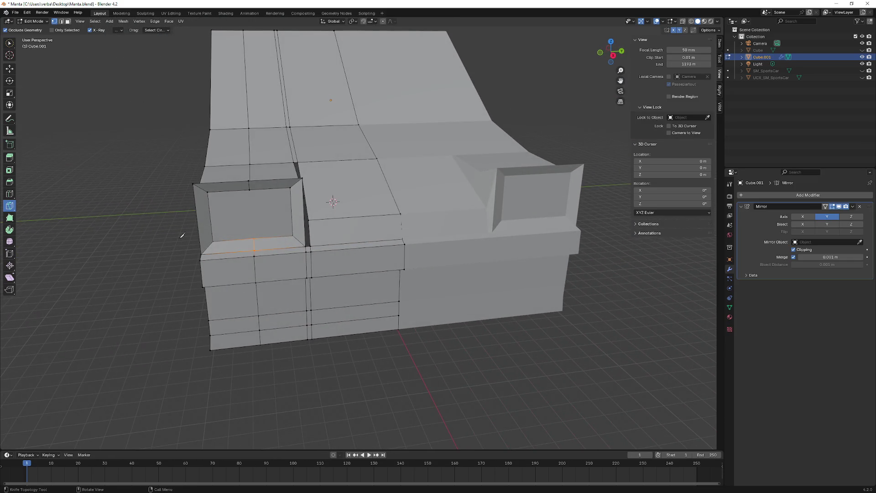
click(9, 69)
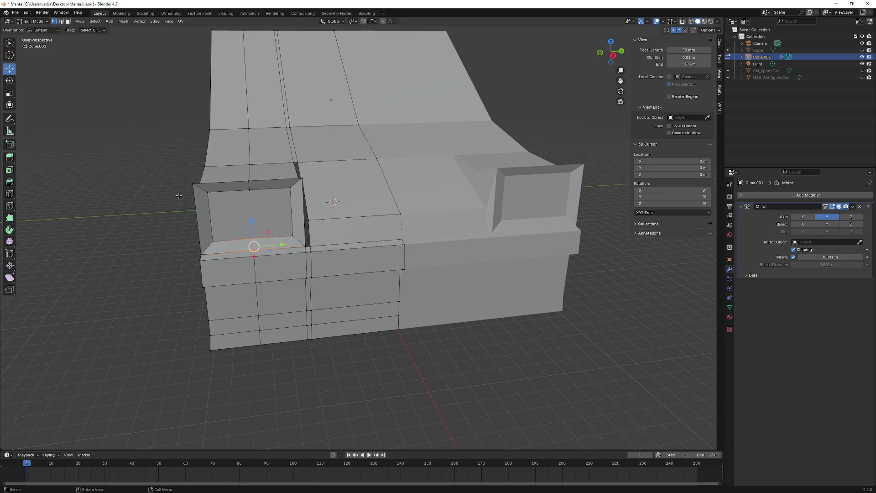
- Select the recess's top edges via shortest path
middle_drag(253, 245, 288, 255)
scroll(284, 247, down, 3)
click(268, 171)
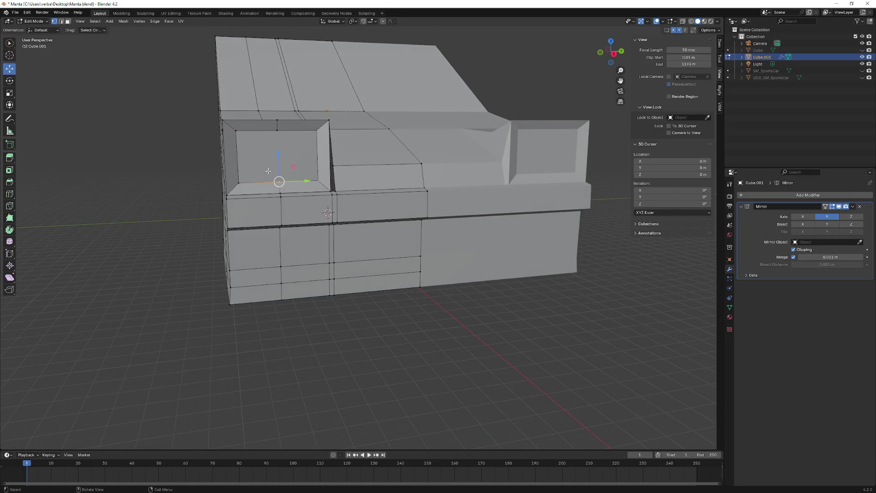
scroll(269, 171, up, 5)
scroll(260, 173, down, 2)
mouse_move(260, 174)
middle_down()
mouse_move(416, 198)
mouse_move(356, 171)
mouse_move(305, 114)
mouse_move(333, 117)
mouse_move(384, 149)
mouse_move(103, 132)
middle_up()
click(403, 135)
click(102, 132)
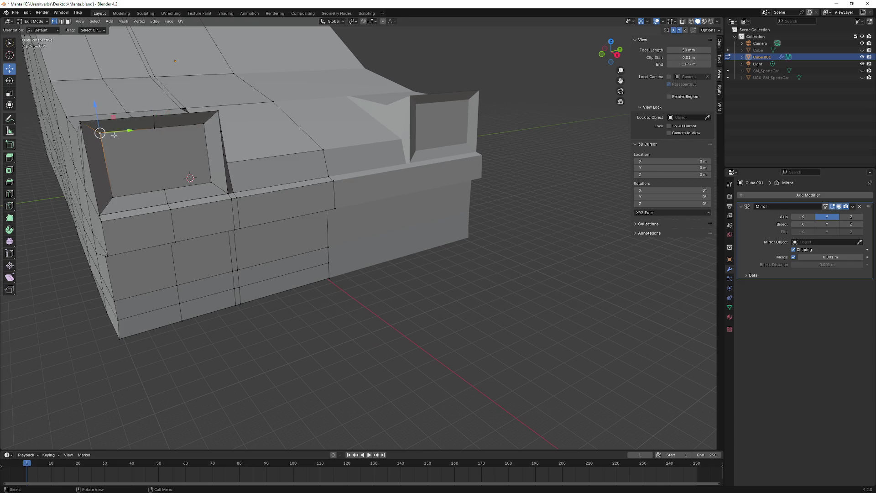
ctrl+click(198, 129)
mouse_move(199, 129)
middle_down()
mouse_move(245, 127)
mouse_move(98, 218)
mouse_move(166, 163)
mouse_move(139, 158)
middle_up()
- Slide the selected edges about 1.6 m along X, then select the inner edge loop
key(g)
key(x)
key(Return)
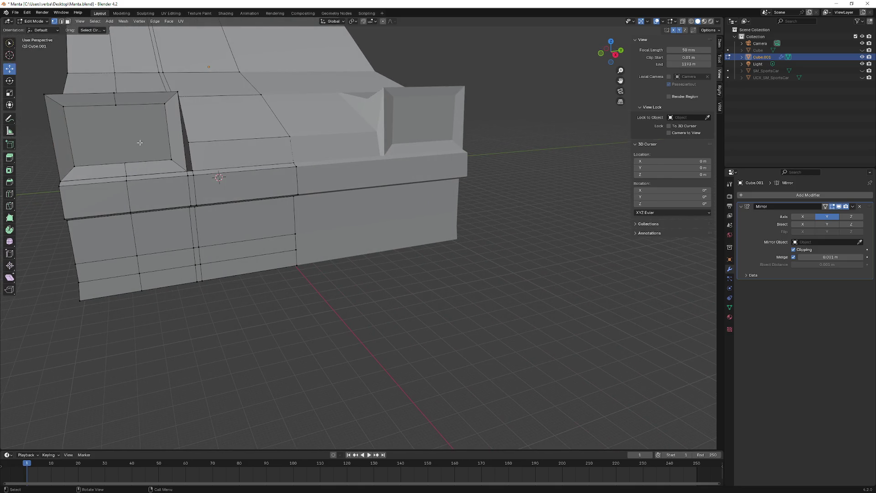
alt+click(117, 103)
middle_drag(118, 104, 176, 154)
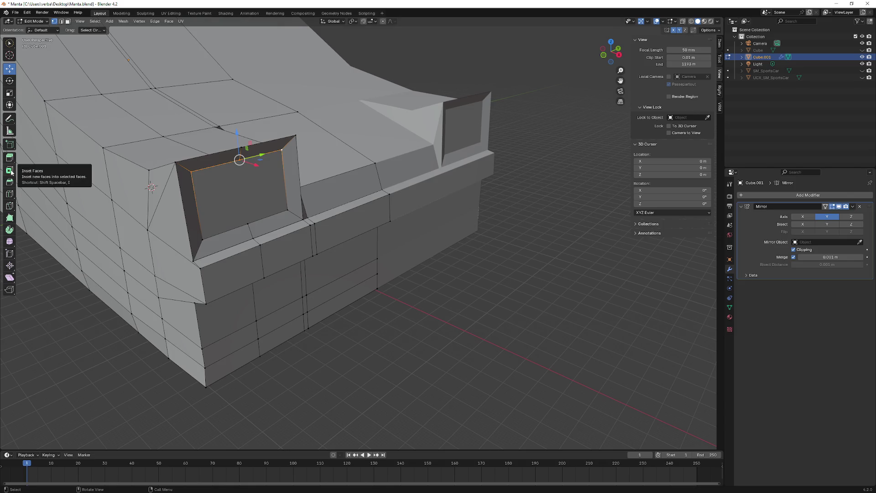
- In face select mode, inset the inner headlight face
key(alt+a)
click(68, 21)
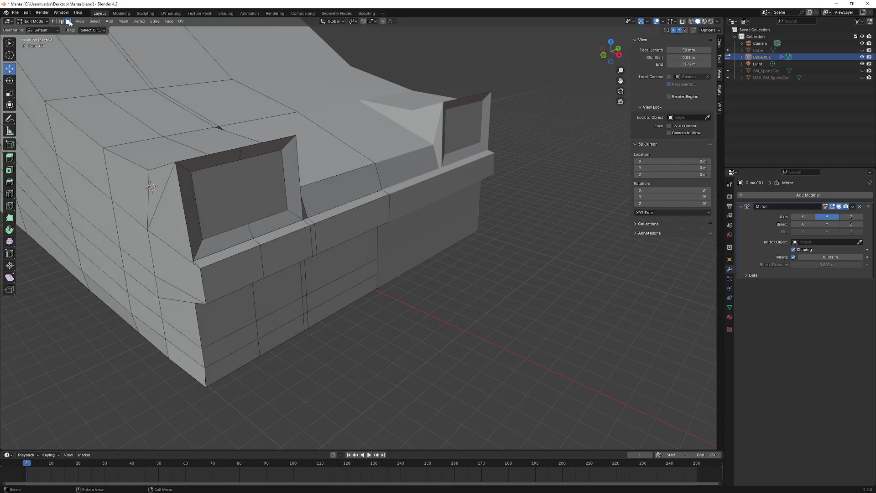
click(225, 187)
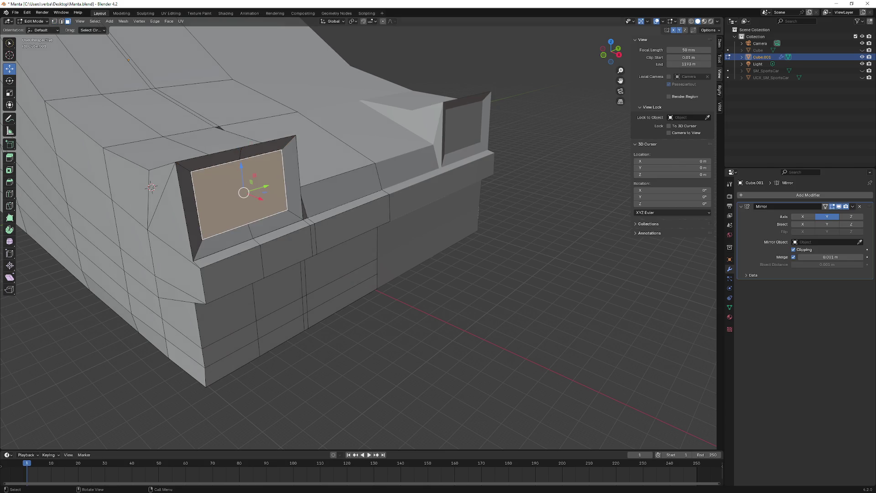
click(10, 171)
drag(240, 191, 244, 195)
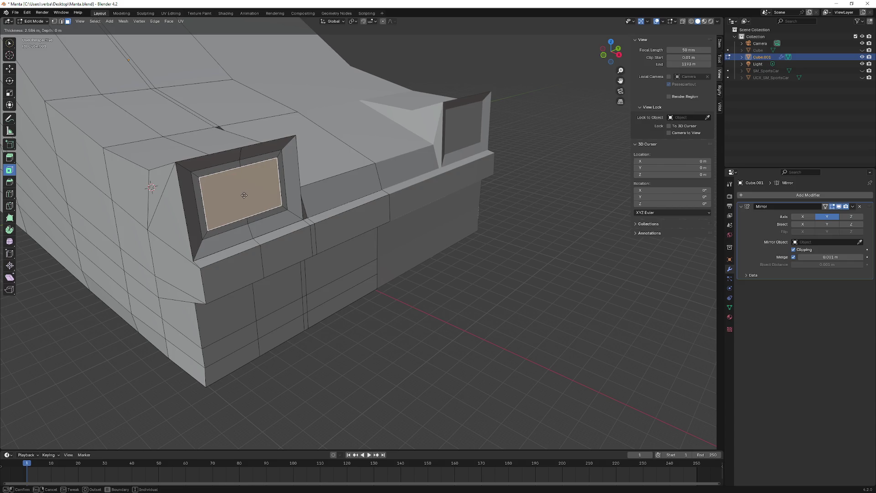
click(244, 195)
mouse_move(244, 195)
middle_down()
mouse_move(95, 124)
mouse_move(152, 136)
middle_up()
- Push the headlight face about 1.5 m back along X, then select the opening's left side face
right_click(94, 124)
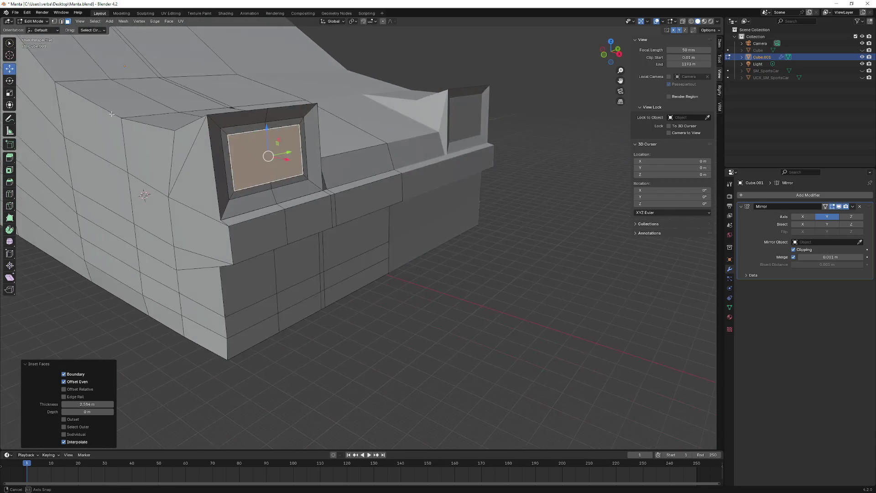
drag(358, 229, 353, 226)
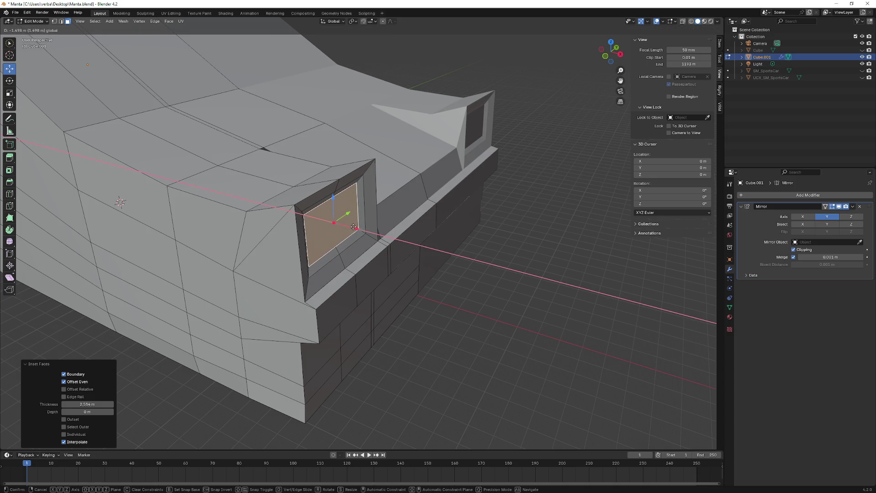
click(354, 227)
mouse_move(354, 226)
middle_down()
mouse_move(362, 192)
mouse_move(216, 193)
mouse_move(236, 200)
mouse_move(54, 34)
middle_up()
click(216, 192)
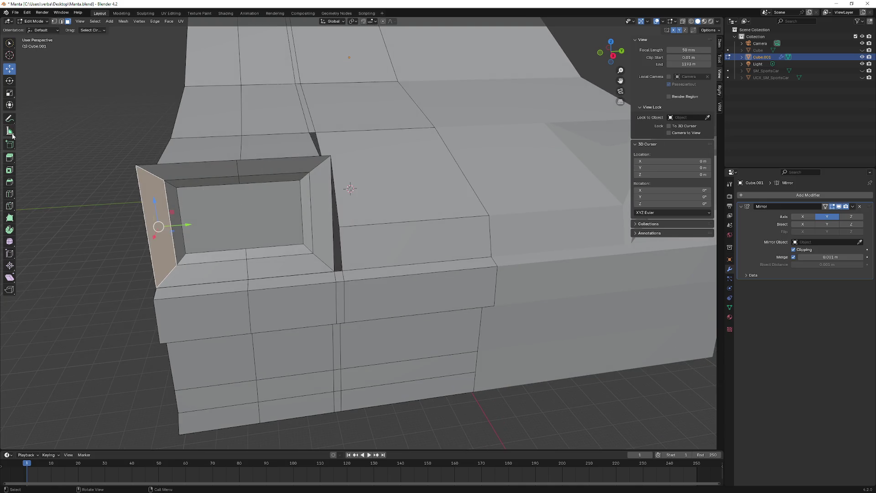
- Slide the headlight opening's corner vertex along Y and X with the gizmo
click(67, 21)
key(alt+a)
middle_drag(169, 172, 176, 195)
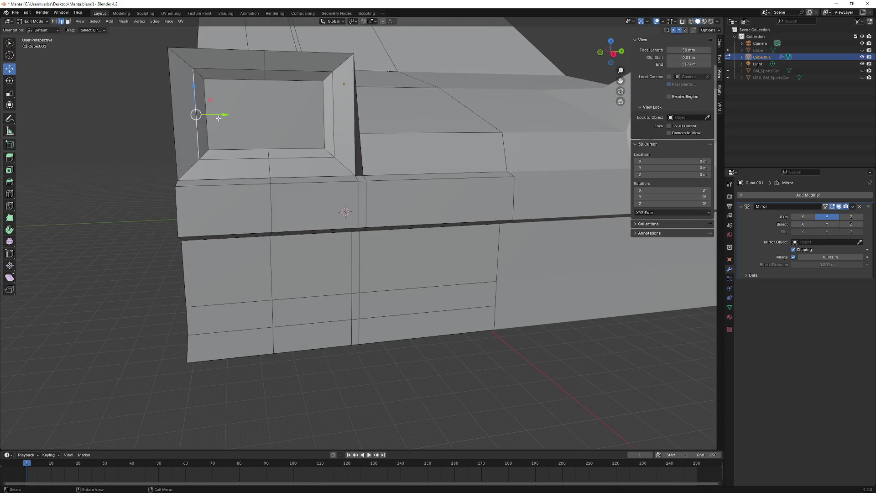
drag(218, 118, 211, 115)
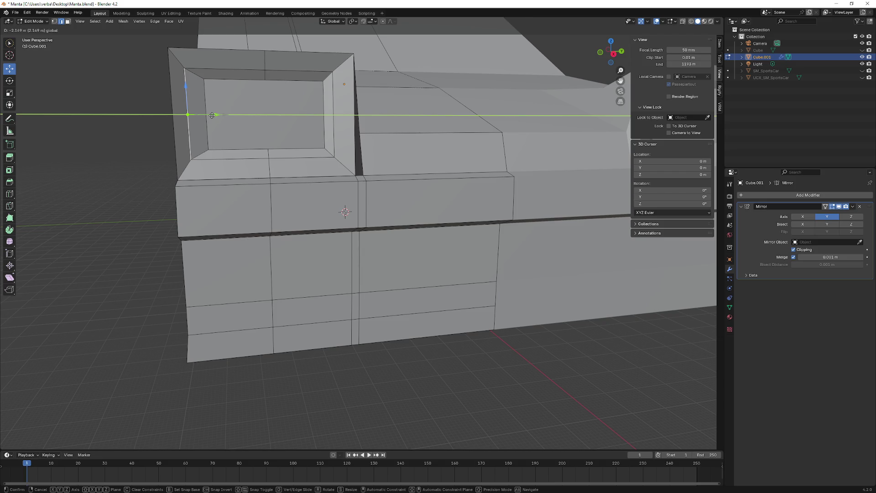
click(211, 115)
middle_drag(211, 115, 306, 180)
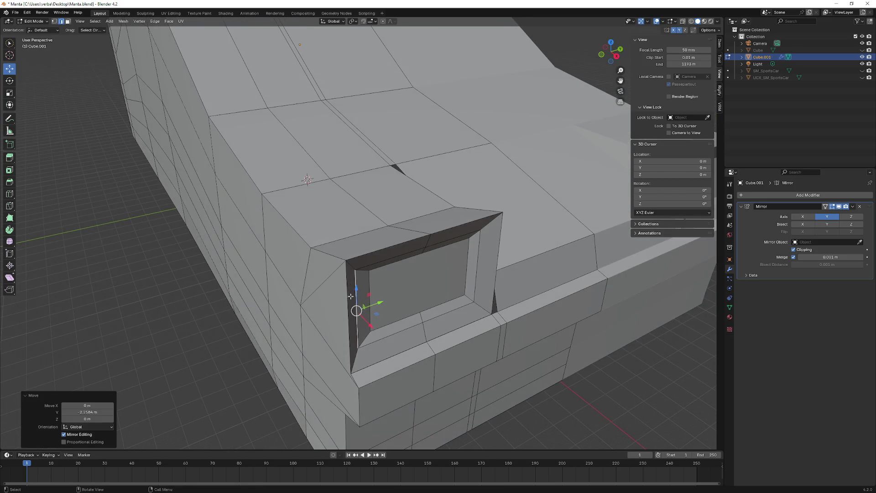
drag(366, 319, 371, 329)
mouse_move(371, 329)
middle_down()
mouse_move(392, 259)
mouse_move(371, 282)
middle_up()
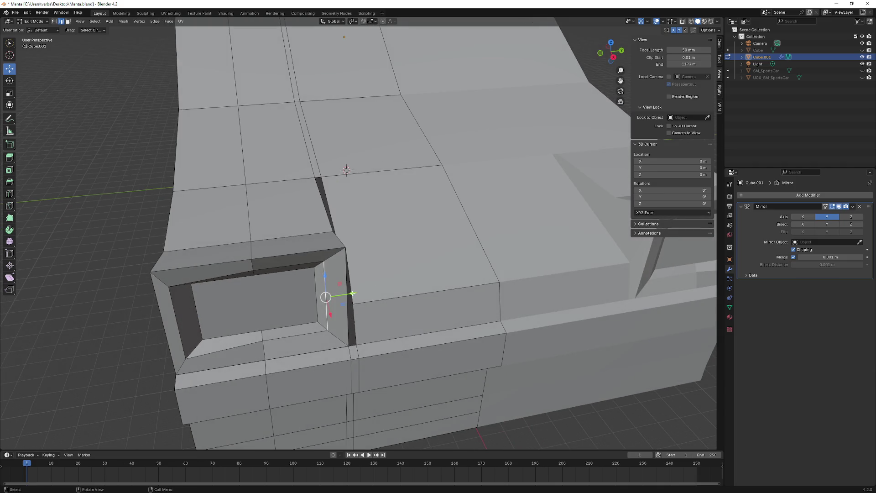
- Nudge the corner vertex further with Y, X and Y axis-constrained moves
key(g)
key(y)
click(351, 296)
key(g)
key(x)
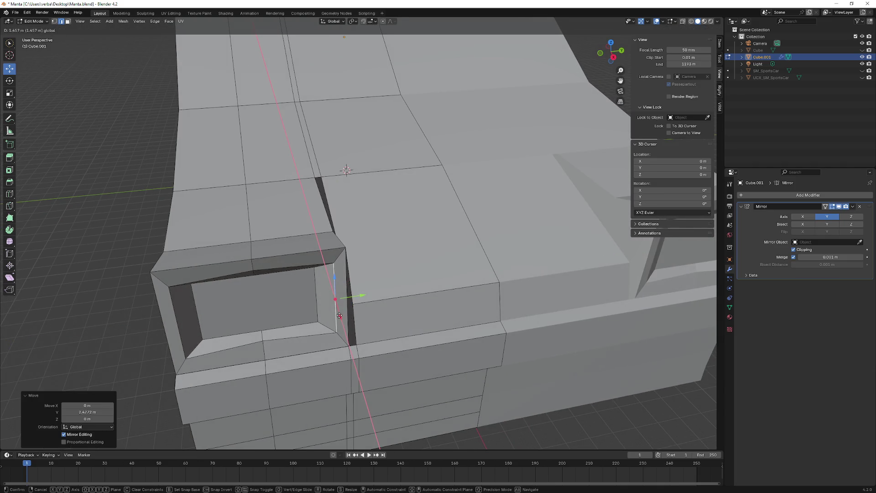
click(339, 316)
middle_drag(339, 316, 351, 193)
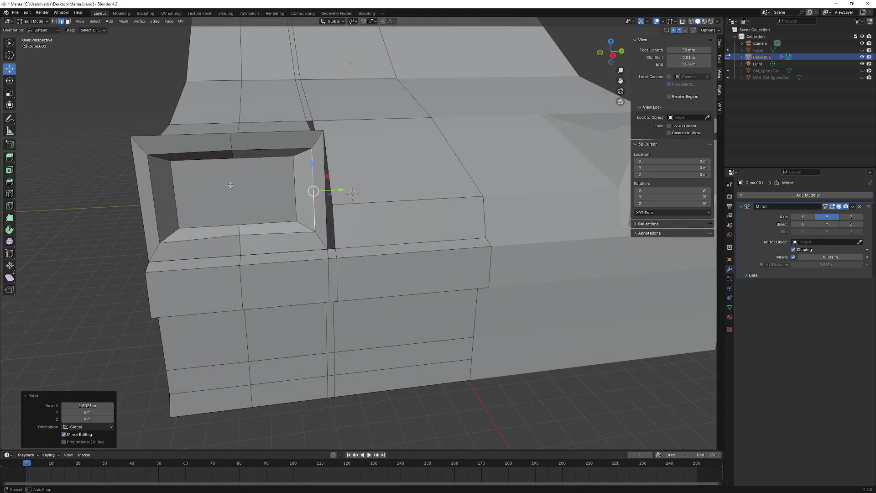
key(g)
key(y)
click(327, 190)
middle_drag(327, 190, 273, 180)
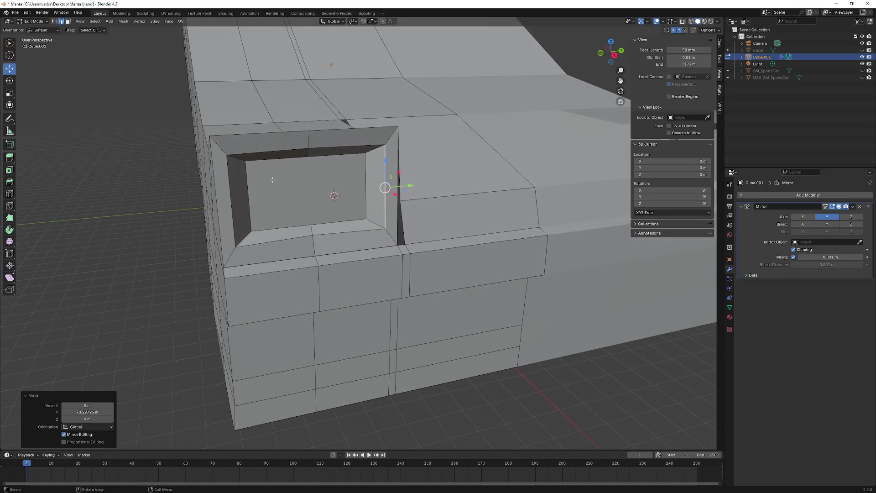
- Move the opening's whole top inner edge vertically, undoing a partial corner move first
click(60, 21)
alt+click(281, 150)
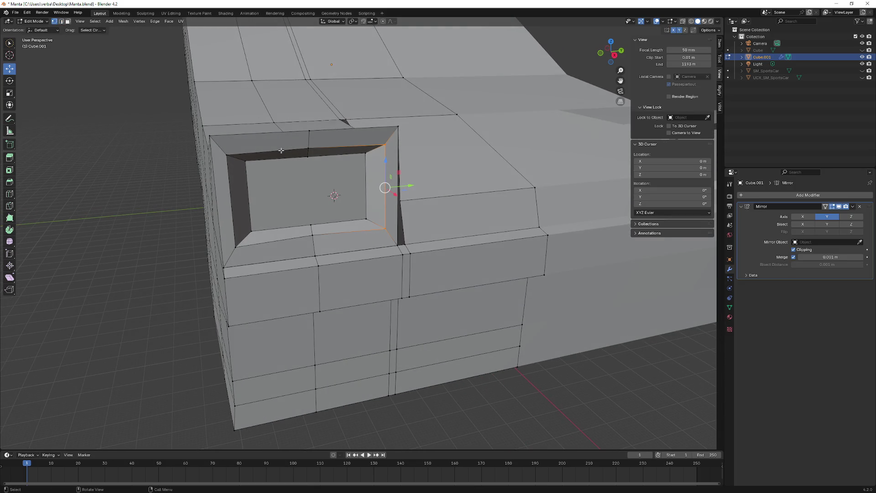
click(308, 148)
shift+click(222, 152)
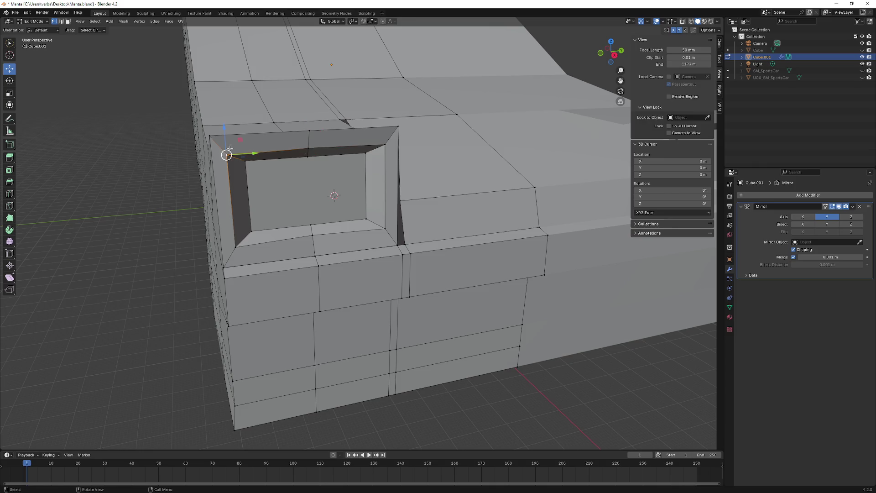
key(g)
key(z)
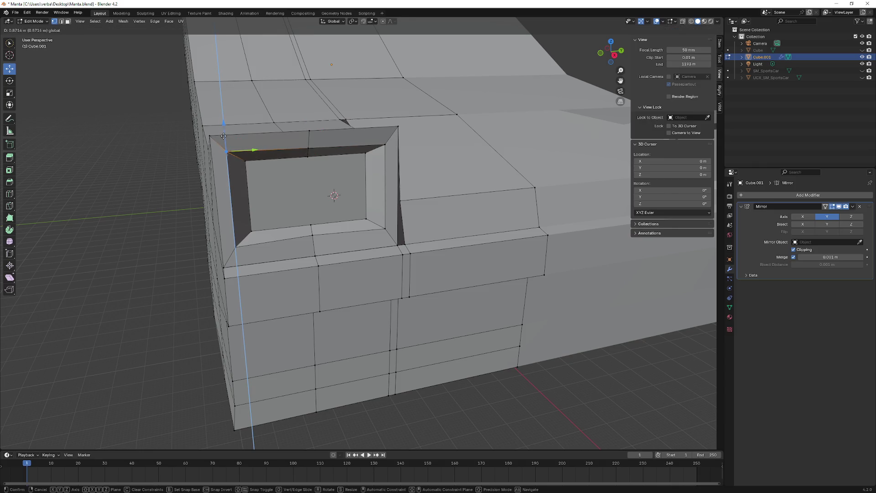
click(223, 136)
key(ctrl+z)
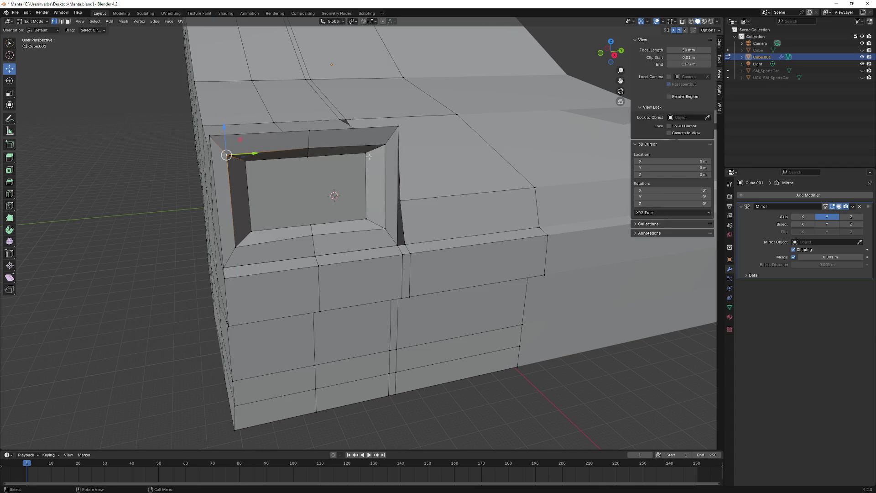
ctrl+click(379, 148)
key(g)
key(z)
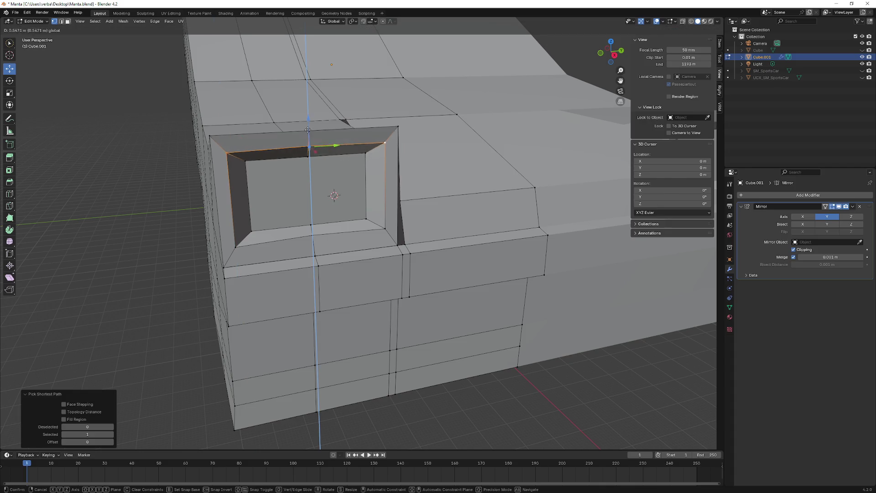
click(306, 126)
- Move the opening's bottom inner edge vertically along Z
mouse_move(307, 126)
middle_down()
mouse_move(329, 124)
mouse_move(383, 251)
middle_up()
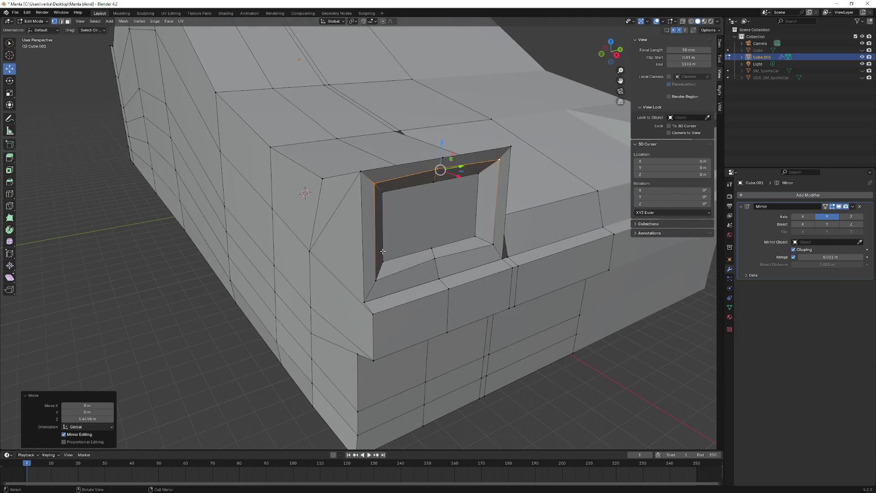
click(379, 278)
ctrl+click(492, 246)
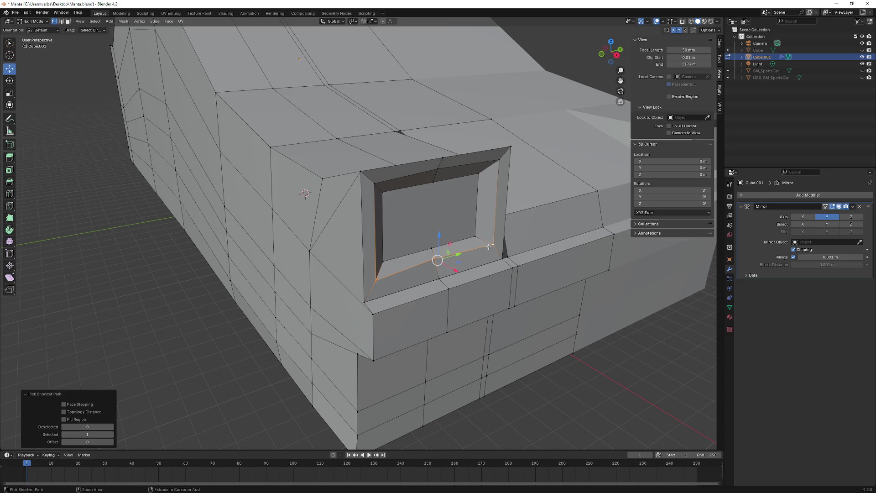
key(g)
key(z)
click(437, 244)
- Shift the opening's inner edge about 1.26 m along X and centre the view on it
middle_drag(437, 243, 602, 255)
key(g)
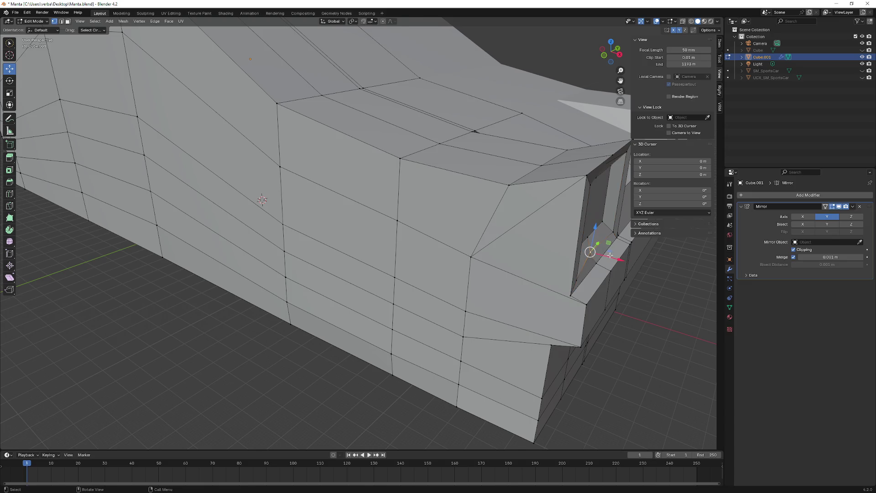
key(x)
click(262, 200)
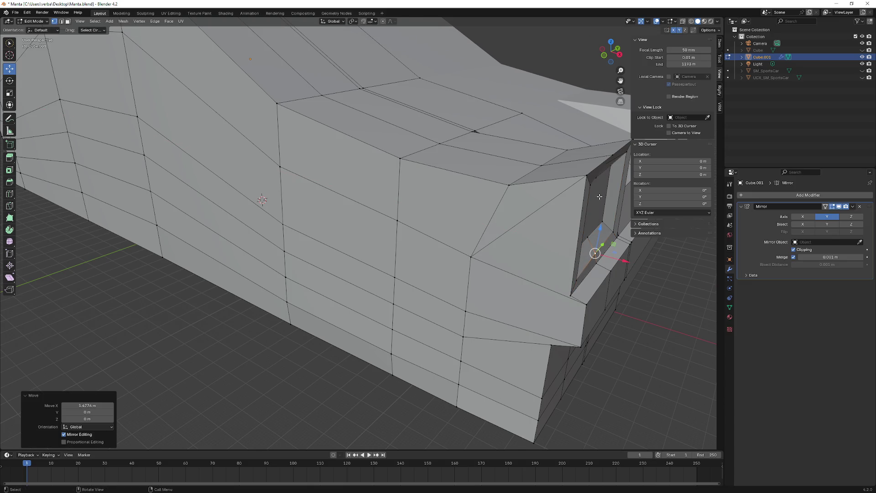
middle_drag(262, 200, 273, 207)
drag(580, 118, 564, 117)
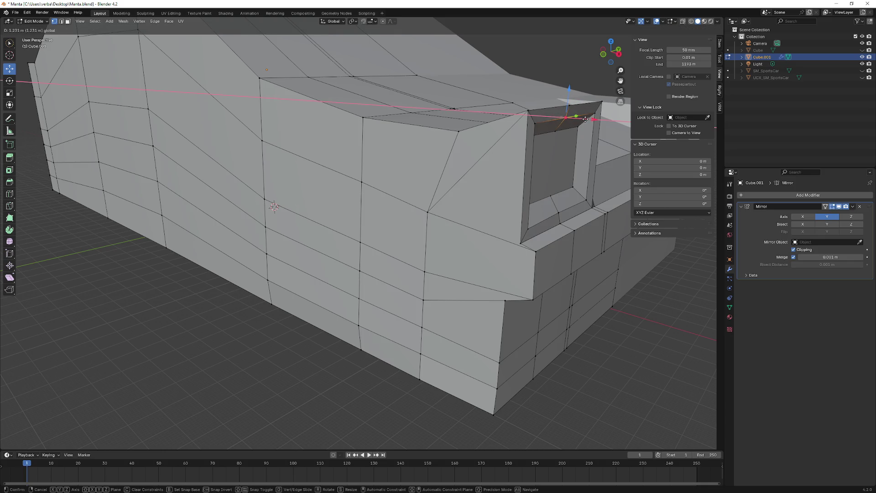
key(KP_Decimal)
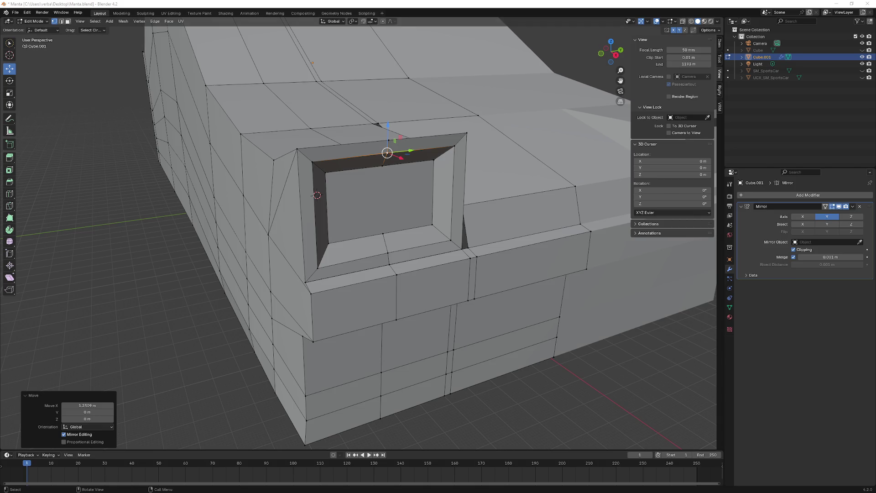
middle_drag(134, 228, 189, 211)
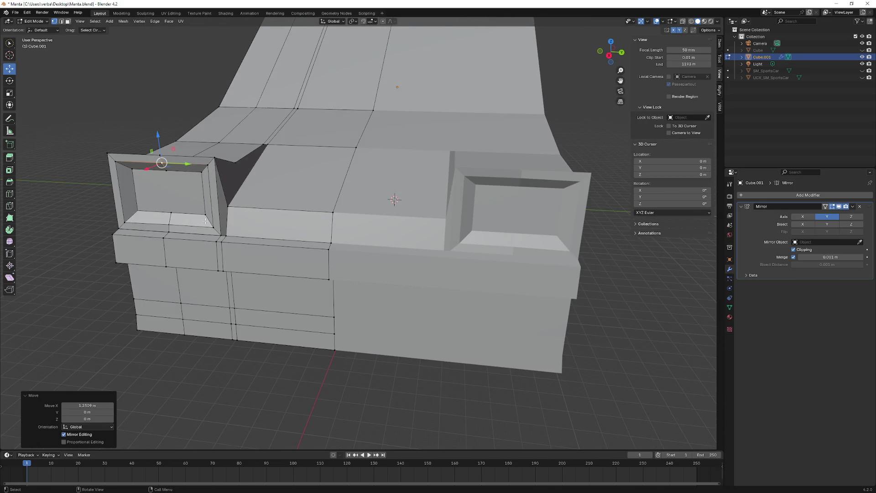
middle_drag(203, 216, 212, 215)
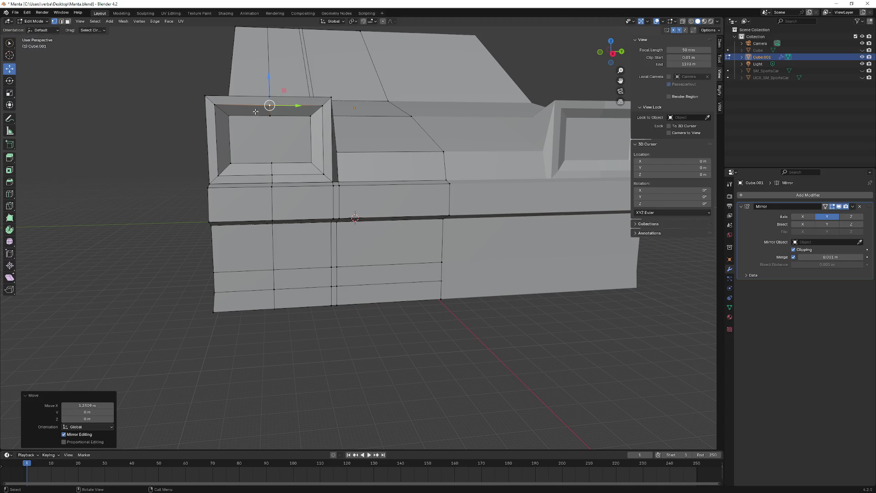
middle_drag(256, 111, 261, 139)
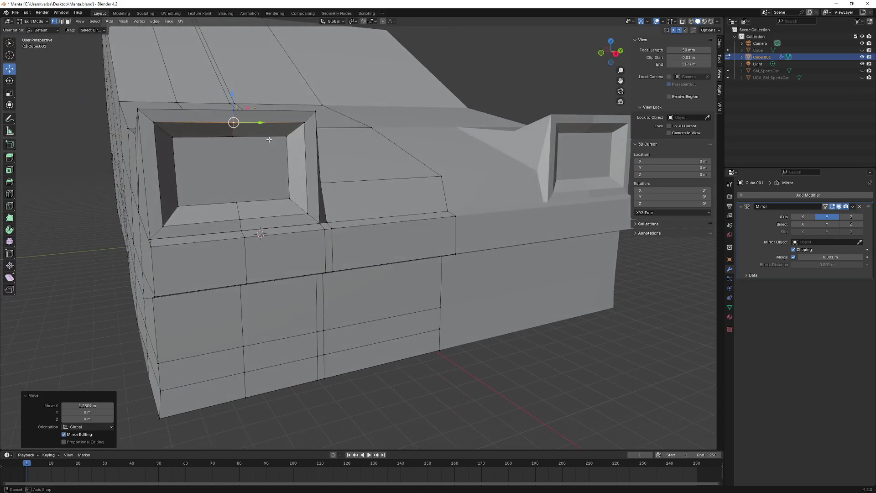
middle_drag(261, 139, 297, 139)
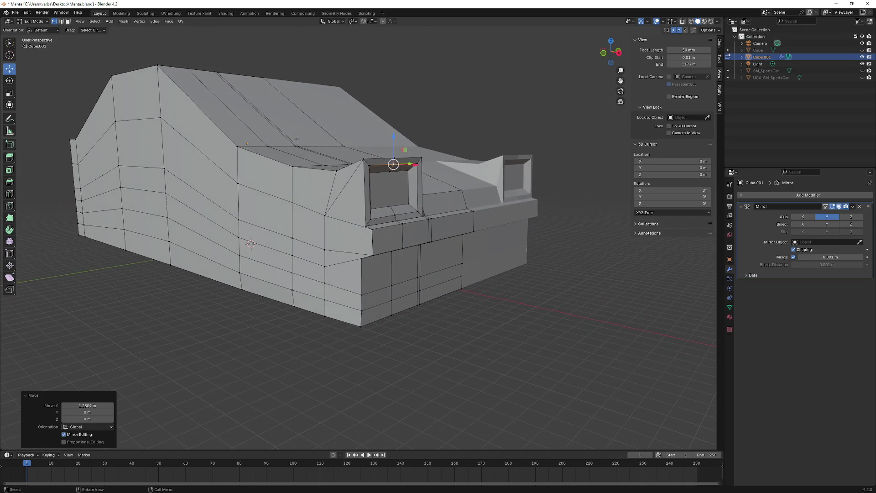
scroll(296, 140, up, 2)
scroll(295, 150, up, 2)
scroll(294, 161, up, 2)
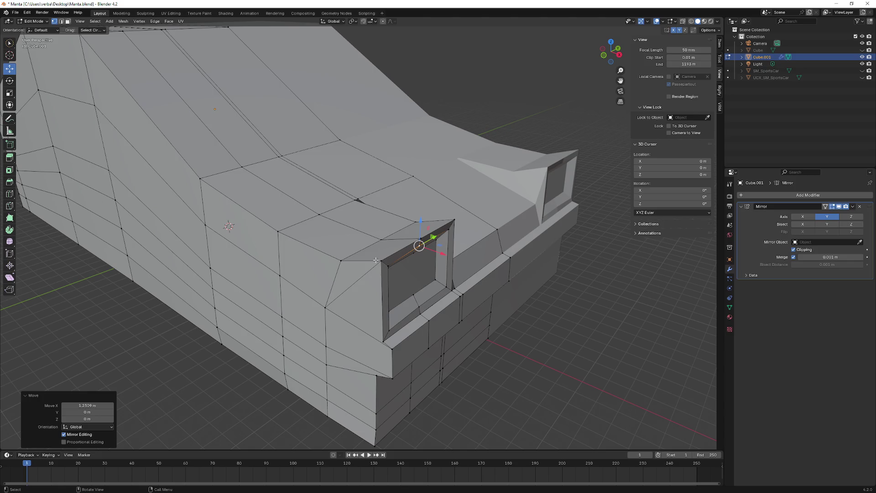
middle_drag(370, 264, 414, 255)
click(469, 223)
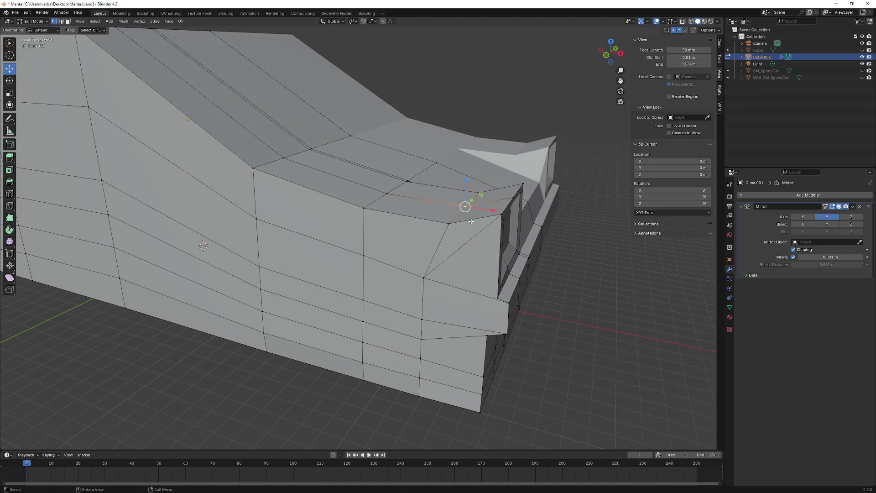
click(67, 21)
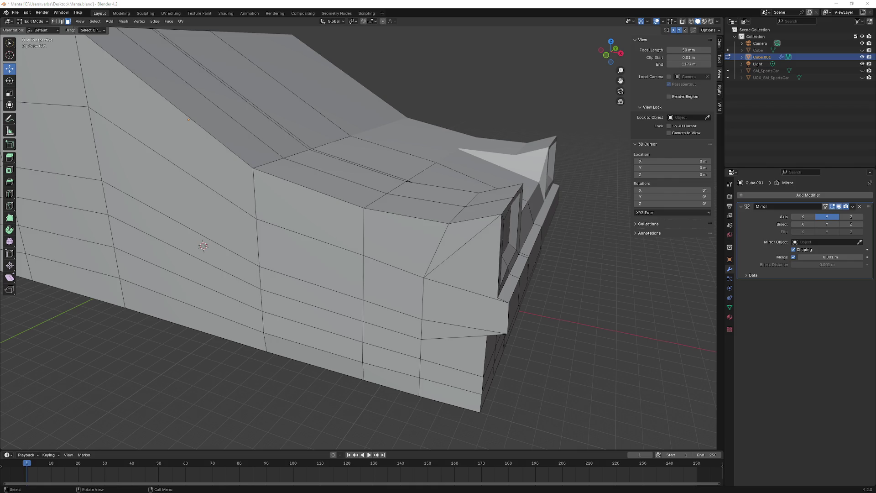
middle_drag(278, 206, 334, 255)
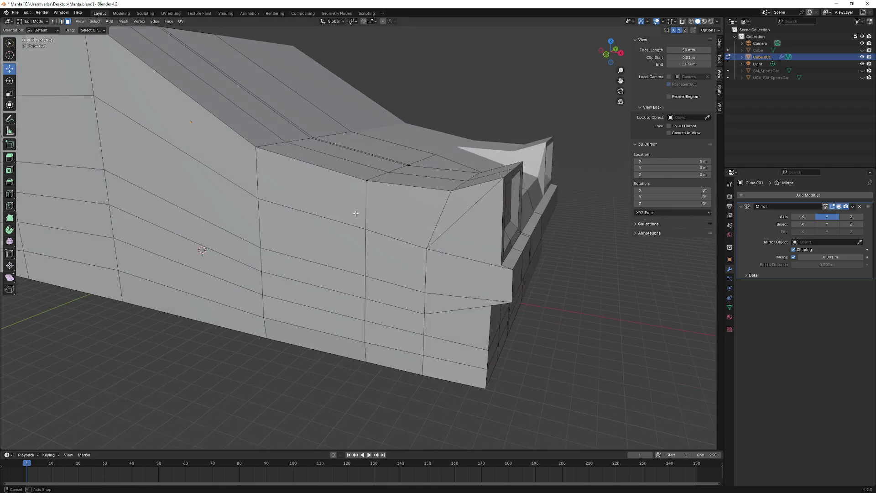
- Sink the two top faces beside the headlight downward along Z
mouse_move(334, 255)
middle_down()
mouse_move(376, 229)
mouse_move(332, 265)
mouse_move(354, 267)
mouse_move(363, 216)
middle_up()
click(376, 227)
shift+click(332, 266)
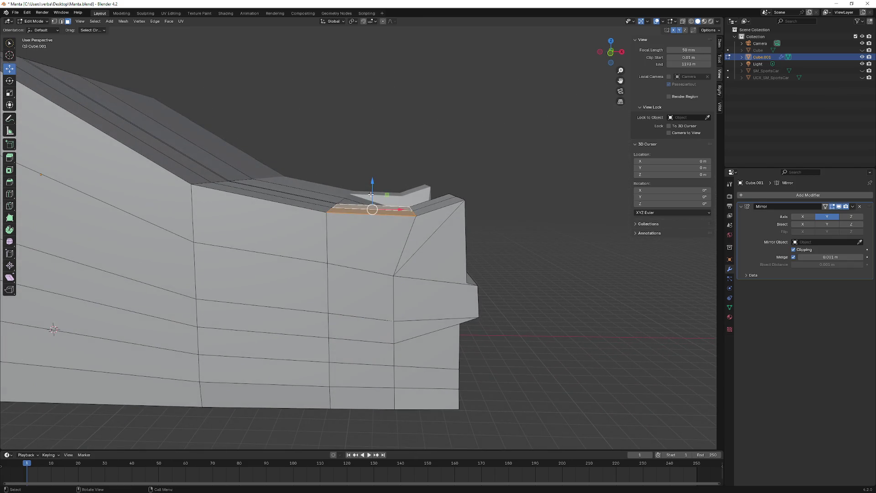
drag(372, 194, 374, 212)
mouse_move(374, 212)
middle_down()
mouse_move(313, 217)
mouse_move(362, 215)
mouse_move(155, 162)
middle_up()
scroll(365, 215, up, 1)
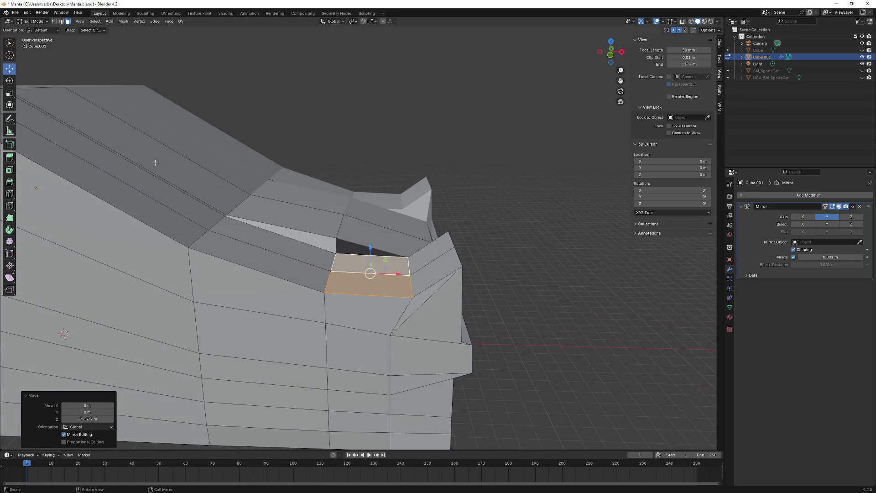
middle_drag(225, 167, 191, 171)
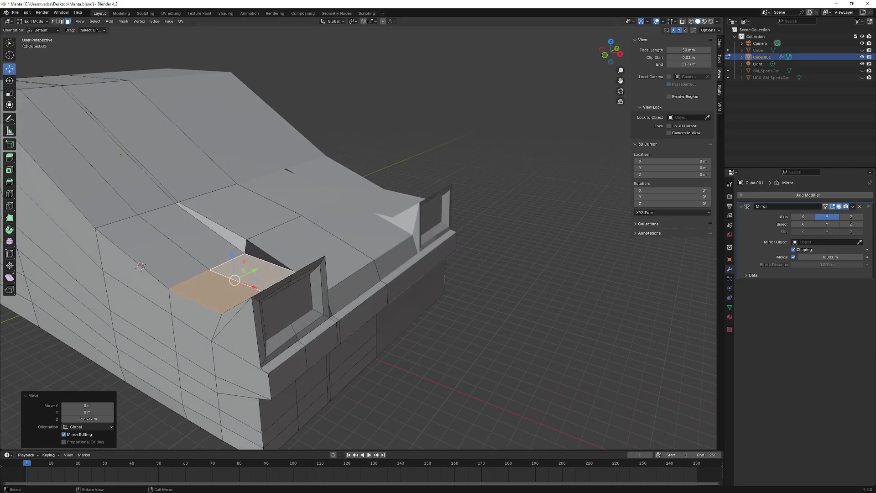
mouse_move(12, 110)
middle_down()
mouse_move(105, 149)
mouse_move(190, 155)
middle_up()
scroll(190, 154, up, 4)
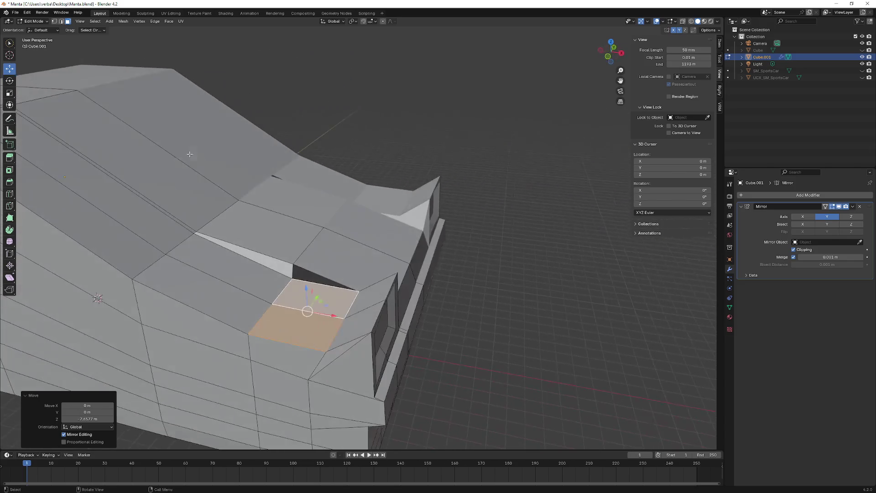
- Lower the hood-gap edge so the hood meets the fender without a gap
click(61, 21)
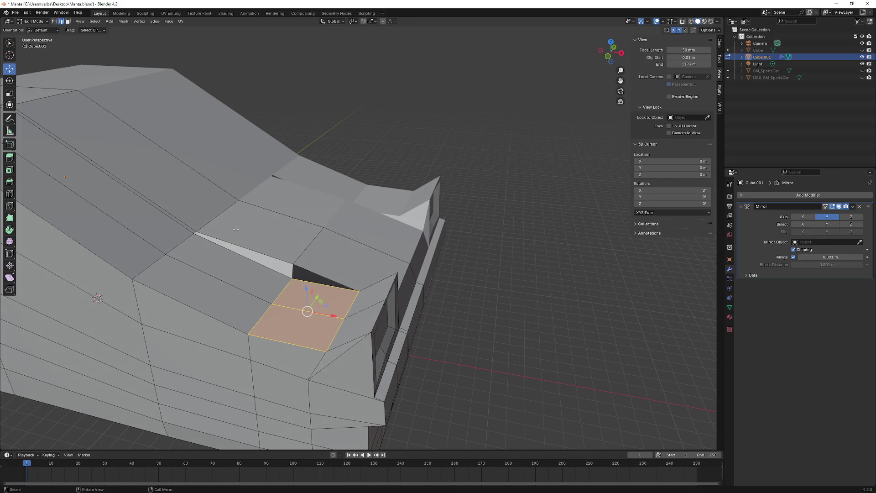
click(281, 292)
middle_drag(281, 292, 286, 281)
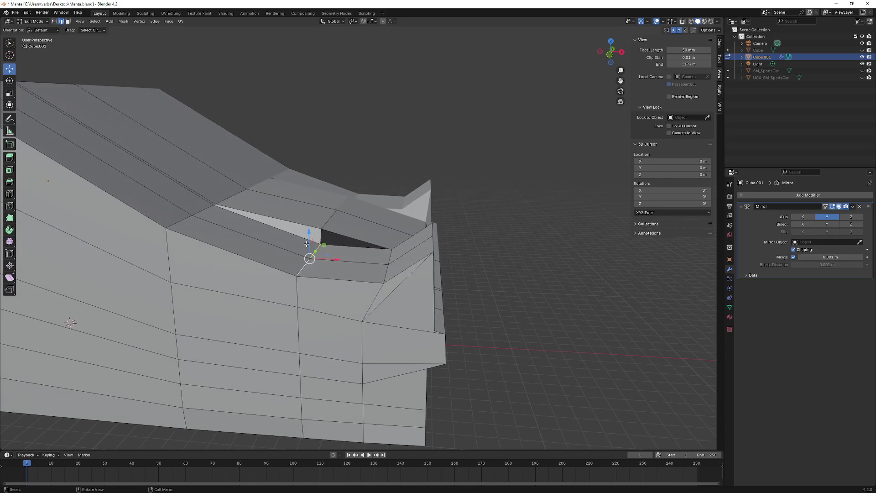
drag(307, 243, 309, 224)
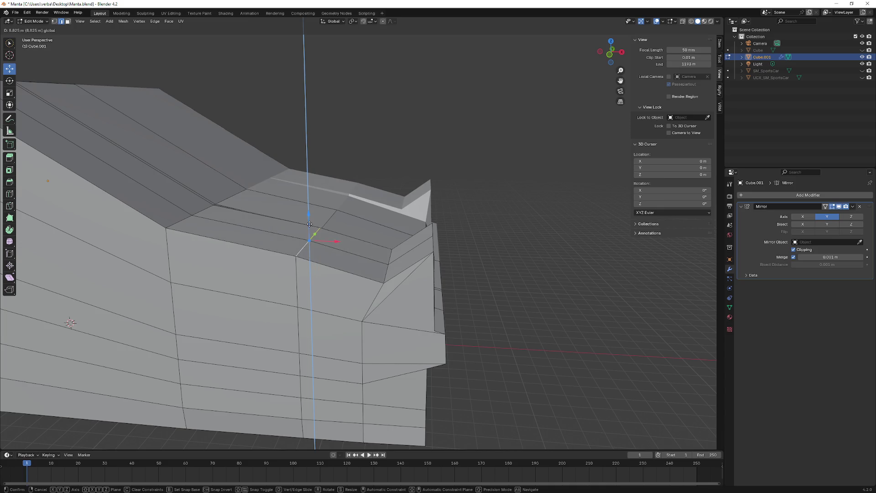
click(310, 224)
mouse_move(309, 224)
middle_down()
mouse_move(251, 218)
mouse_move(174, 229)
middle_up()
middle_drag(192, 190, 299, 333)
scroll(275, 299, up, 2)
mouse_move(275, 299)
middle_down()
mouse_move(290, 317)
mouse_move(328, 288)
mouse_move(364, 284)
mouse_move(390, 265)
middle_up()
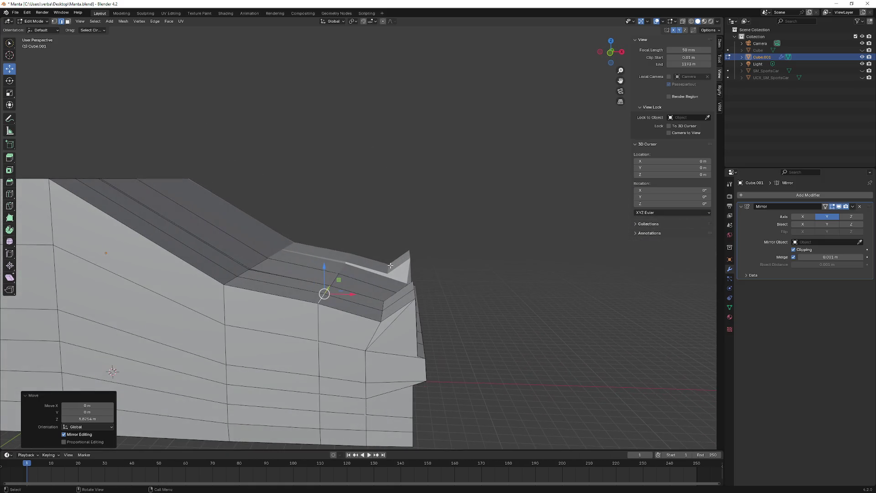
- Raise the front corner vertices about 0.65 m along Z and shift them along X
click(380, 319)
mouse_move(380, 320)
middle_down()
mouse_move(370, 339)
mouse_move(387, 315)
mouse_move(387, 287)
middle_up()
click(387, 334)
key(g)
key(z)
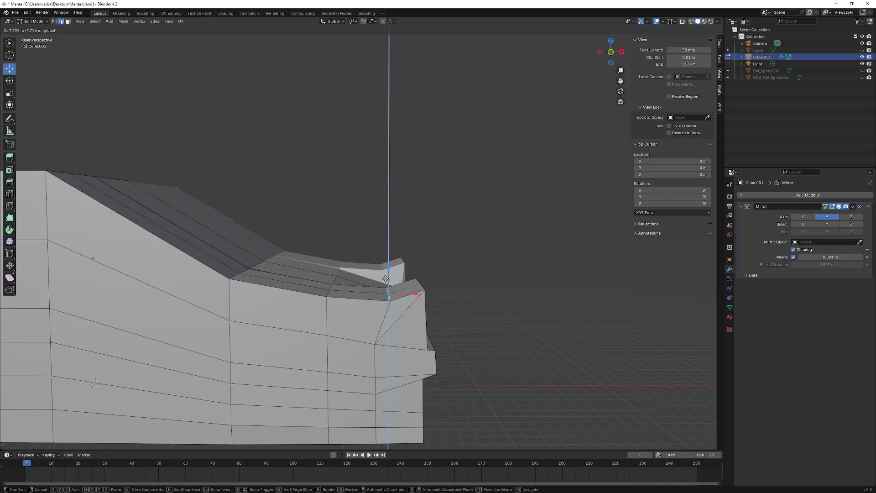
click(386, 278)
mouse_move(385, 277)
middle_down()
mouse_move(372, 298)
mouse_move(424, 295)
mouse_move(361, 275)
middle_up()
drag(363, 271, 366, 254)
middle_drag(366, 254, 384, 267)
drag(401, 277, 391, 260)
mouse_move(391, 261)
middle_down()
mouse_move(489, 337)
mouse_move(368, 303)
mouse_move(363, 358)
mouse_move(352, 342)
middle_up()
scroll(368, 303, up, 3)
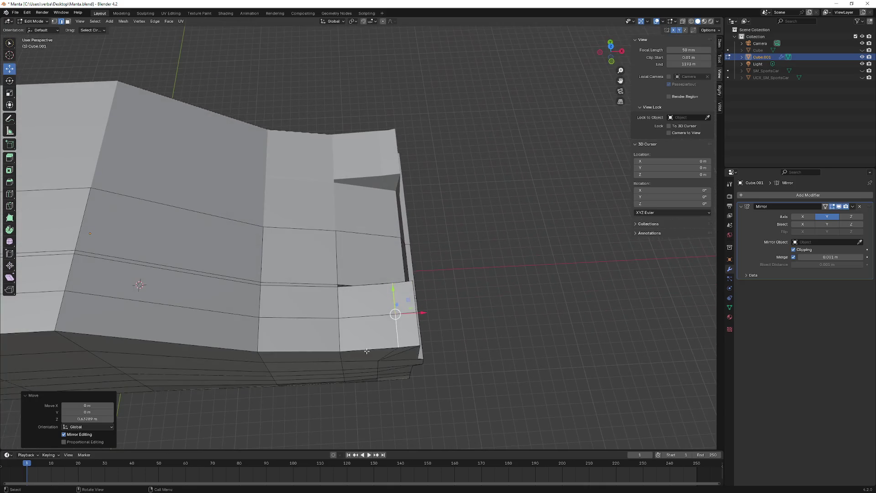
click(10, 205)
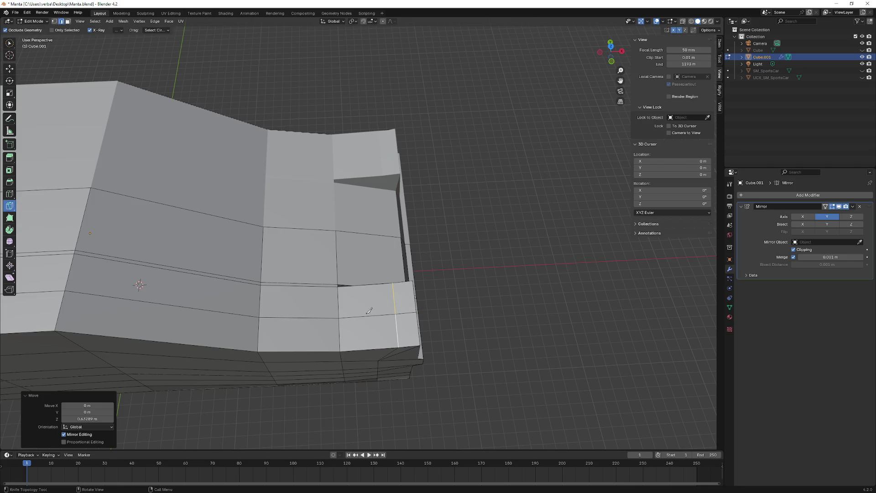
- Knife-cut a new vertical edge from the panel's bottom edge to its top edge
click(371, 350)
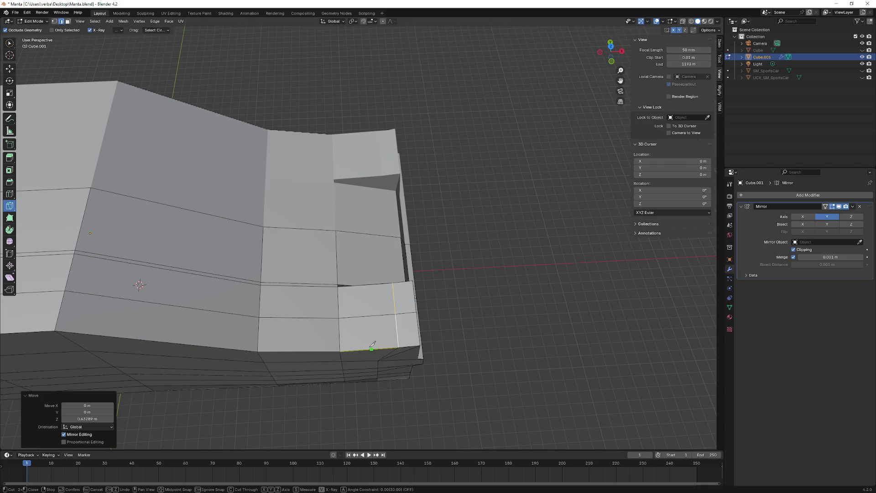
click(368, 282)
key(Return)
middle_drag(372, 296, 351, 259)
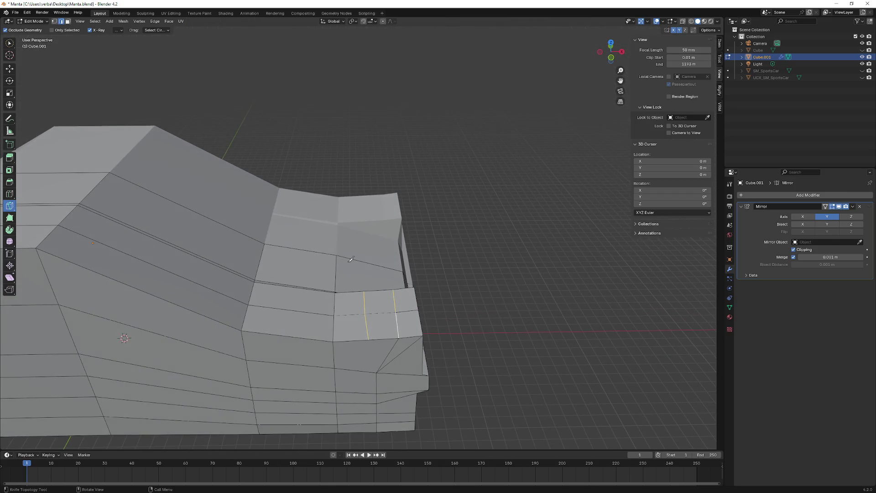
- Start sliding the new cut's bottom vertex along X
click(54, 21)
click(9, 69)
click(370, 339)
key(g)
key(x)
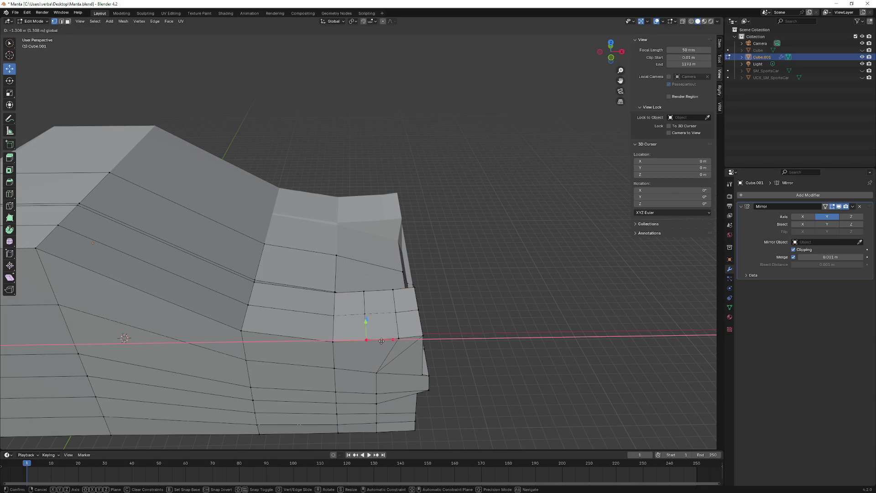
- Finish the vertex's X slide, add a corner face and move it vertically
click(381, 340)
middle_drag(362, 333, 352, 349)
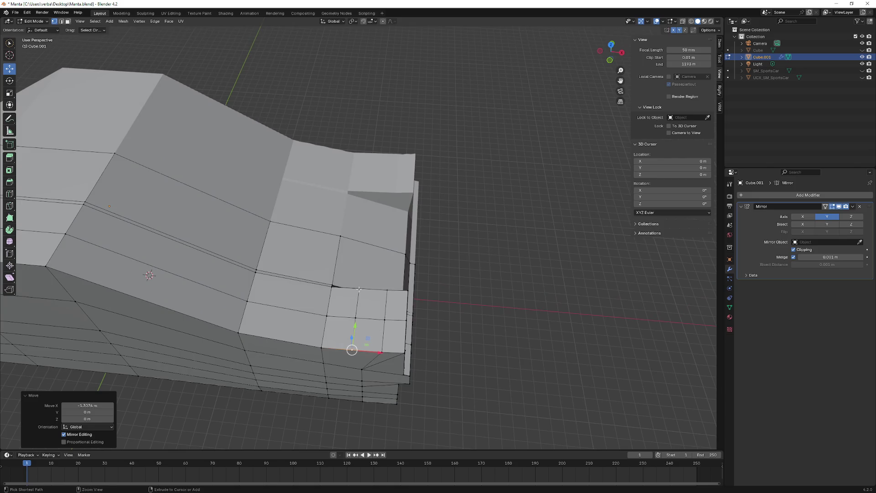
ctrl+click(371, 298)
middle_drag(371, 298, 365, 275)
key(g)
key(z)
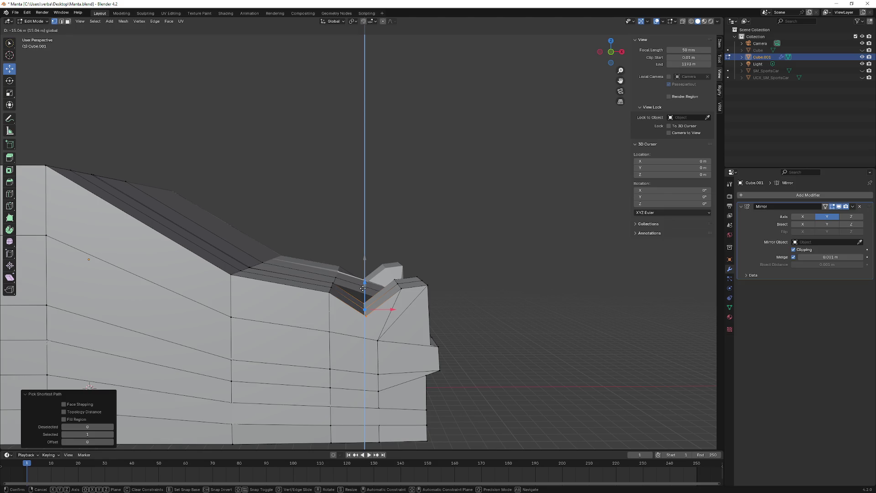
click(362, 288)
mouse_move(363, 289)
middle_down()
mouse_move(244, 294)
mouse_move(365, 319)
middle_up()
scroll(366, 320, up, 3)
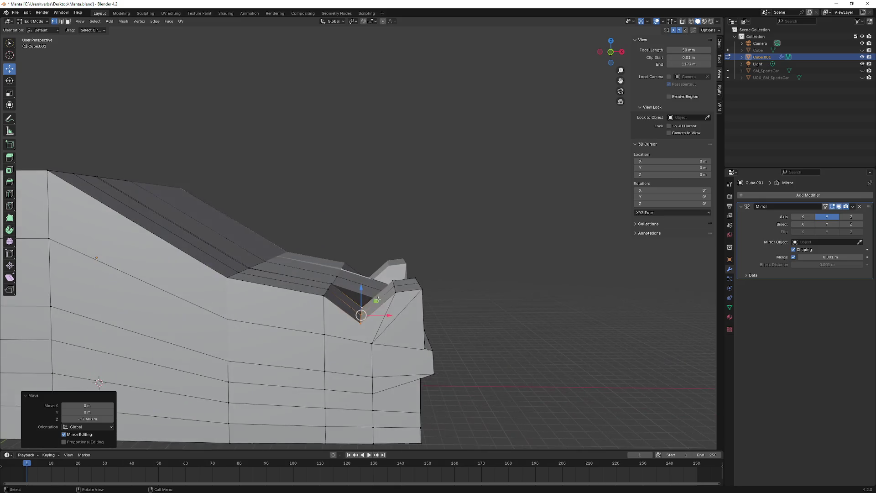
- Step the corner down with successive Z moves, raising one edge about 0.66 m
key(g)
key(z)
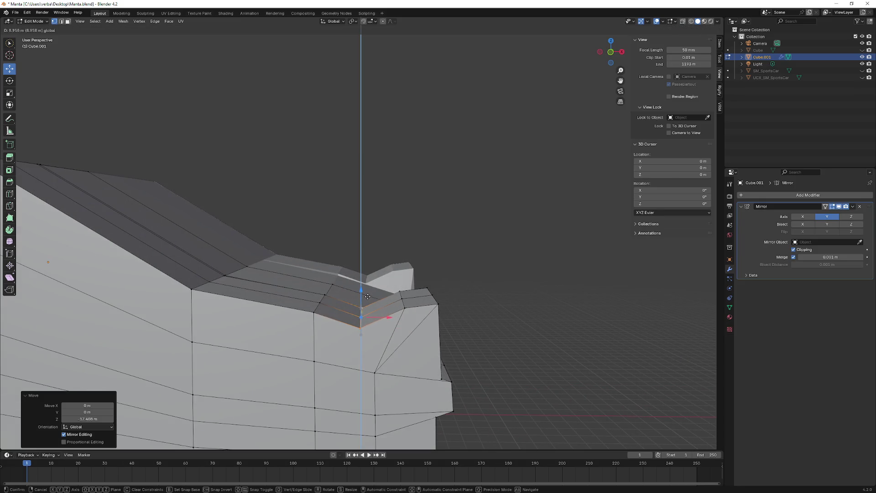
click(377, 323)
key(g)
key(x)
key(Escape)
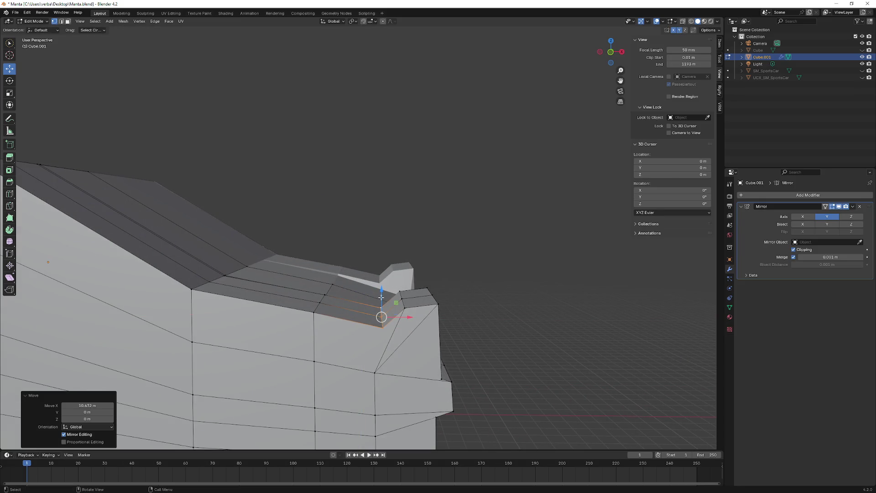
key(g)
key(z)
click(382, 303)
mouse_move(382, 304)
middle_down()
mouse_move(221, 299)
mouse_move(406, 317)
mouse_move(404, 347)
mouse_move(410, 288)
middle_up()
key(g)
key(z)
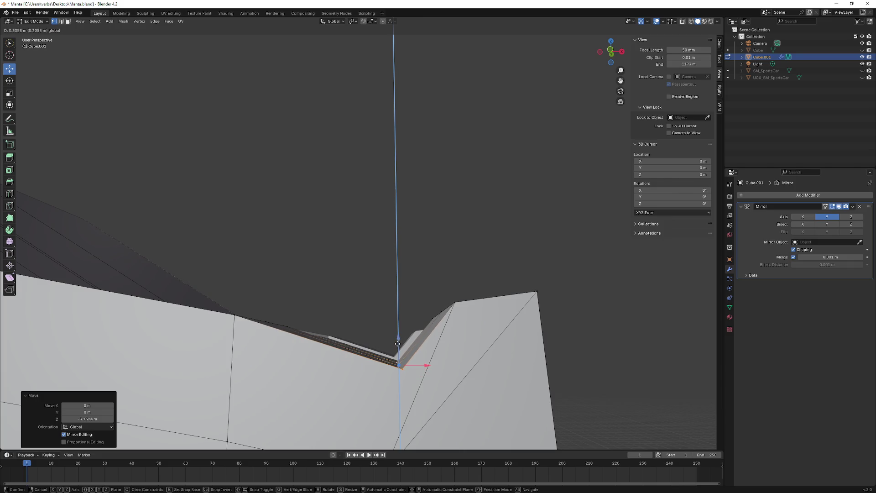
click(398, 342)
mouse_move(397, 342)
middle_down()
mouse_move(416, 367)
mouse_move(276, 343)
mouse_move(216, 344)
middle_up()
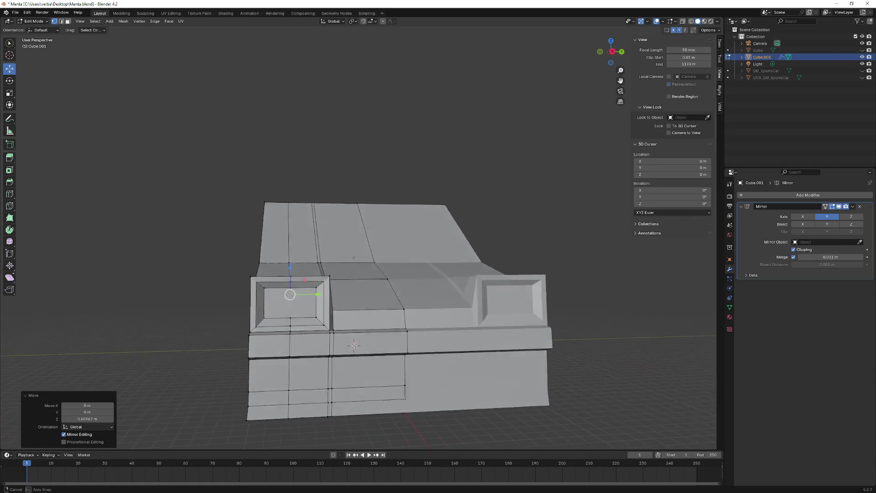
- Raise the hood faces beside the left headlight with the Z gizmo
mouse_move(341, 338)
middle_down()
mouse_move(298, 336)
mouse_move(312, 375)
mouse_move(368, 297)
mouse_move(114, 186)
middle_up()
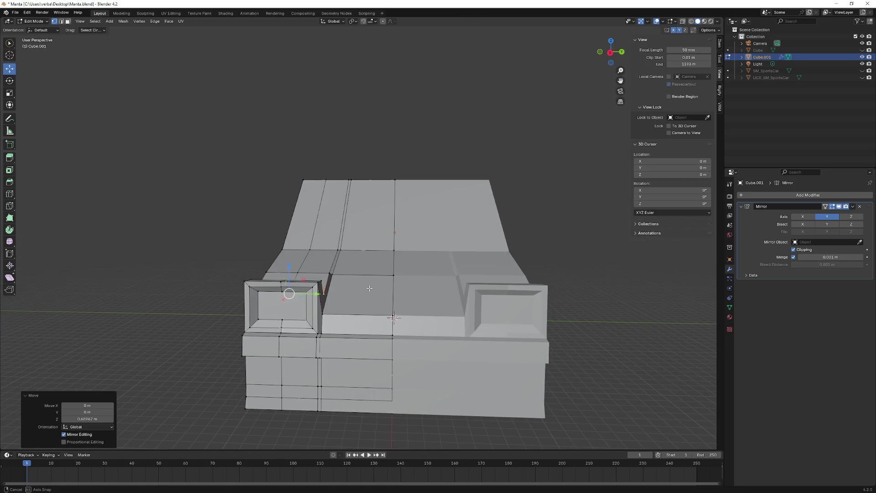
click(67, 21)
ctrl+click(340, 296)
mouse_move(340, 296)
middle_down()
mouse_move(365, 263)
mouse_move(404, 267)
mouse_move(374, 263)
middle_up()
drag(373, 262, 372, 258)
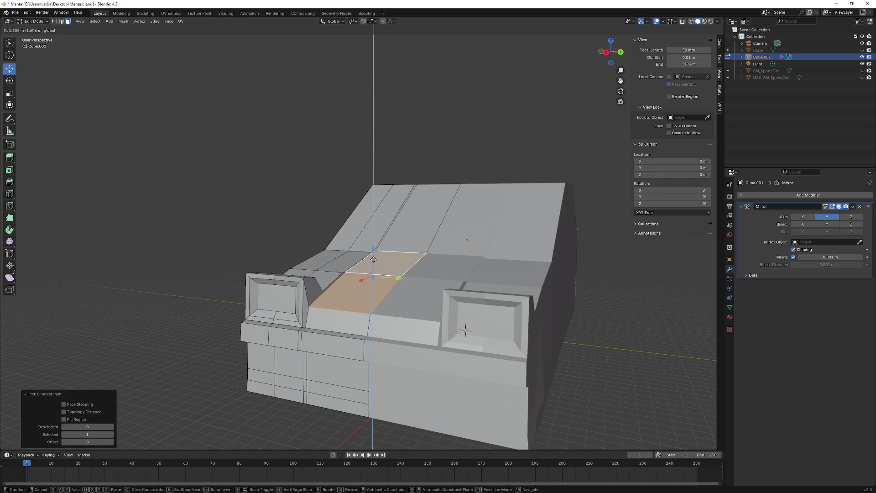
click(465, 331)
- Raise a single hood face about 1.48 m along Z
mouse_move(465, 331)
middle_down()
mouse_move(322, 253)
mouse_move(301, 262)
mouse_move(339, 248)
middle_up()
ctrl+click(301, 264)
drag(354, 270, 354, 271)
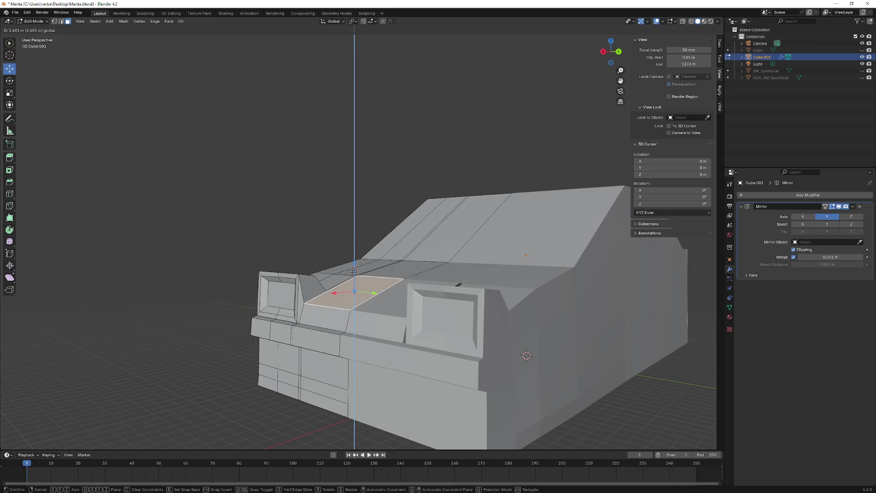
click(353, 270)
mouse_move(354, 271)
middle_down()
mouse_move(205, 250)
mouse_move(243, 261)
mouse_move(225, 260)
mouse_move(268, 251)
mouse_move(309, 265)
middle_up()
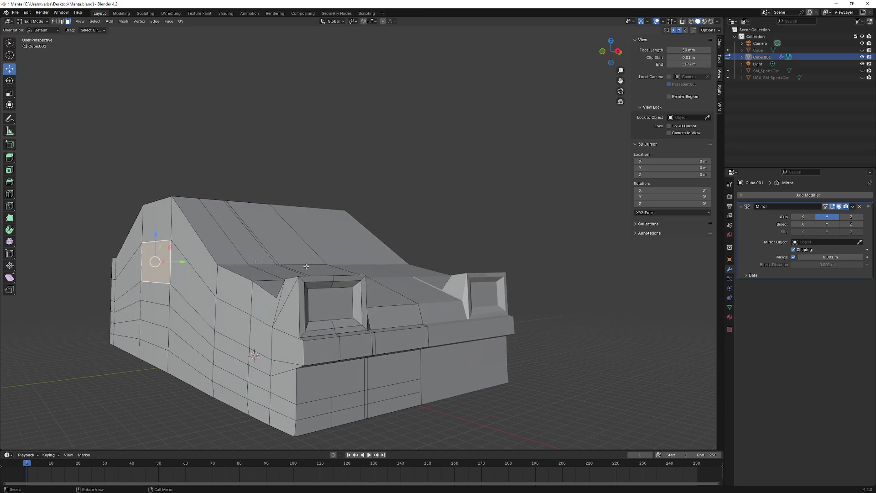
- Circle-select the car's lower side faces from a side view
mouse_move(343, 293)
middle_down()
mouse_move(285, 304)
mouse_move(272, 315)
mouse_move(284, 315)
mouse_move(249, 321)
mouse_move(271, 333)
mouse_move(241, 302)
middle_up()
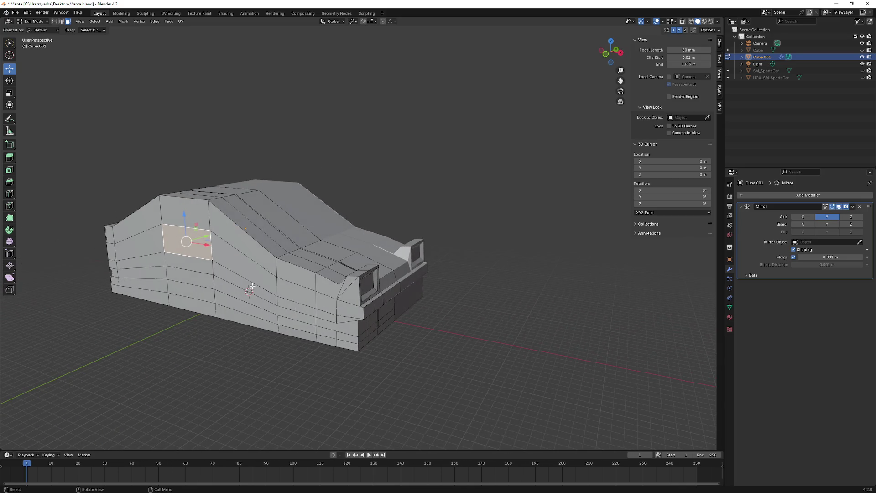
middle_drag(253, 289, 148, 277)
middle_drag(88, 248, 98, 104)
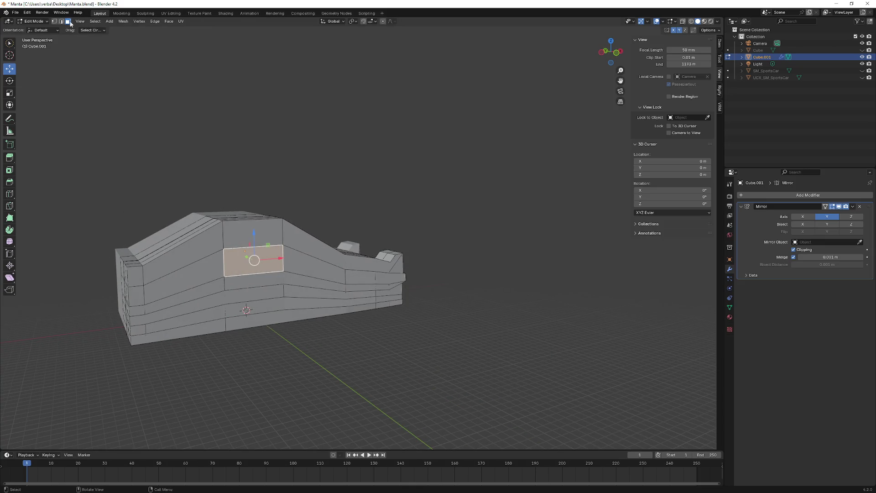
click(139, 265)
key(c)
mouse_move(139, 266)
mouse_down()
mouse_move(156, 328)
mouse_move(363, 295)
mouse_up()
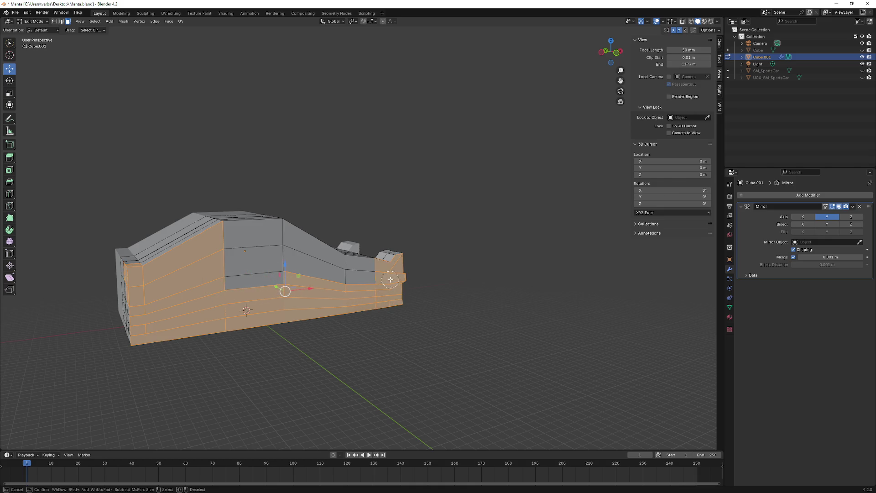
- Extrude the lower side band faces outward about 0.52 m
mouse_move(361, 279)
mouse_down()
mouse_move(254, 250)
mouse_move(246, 277)
mouse_up()
key(Return)
mouse_move(247, 277)
middle_down()
mouse_move(159, 275)
mouse_move(182, 262)
mouse_move(195, 270)
middle_up()
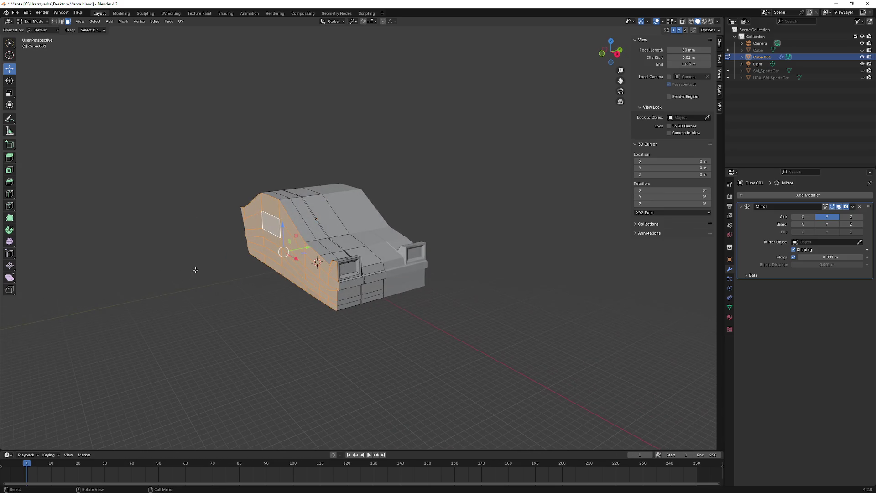
click(9, 157)
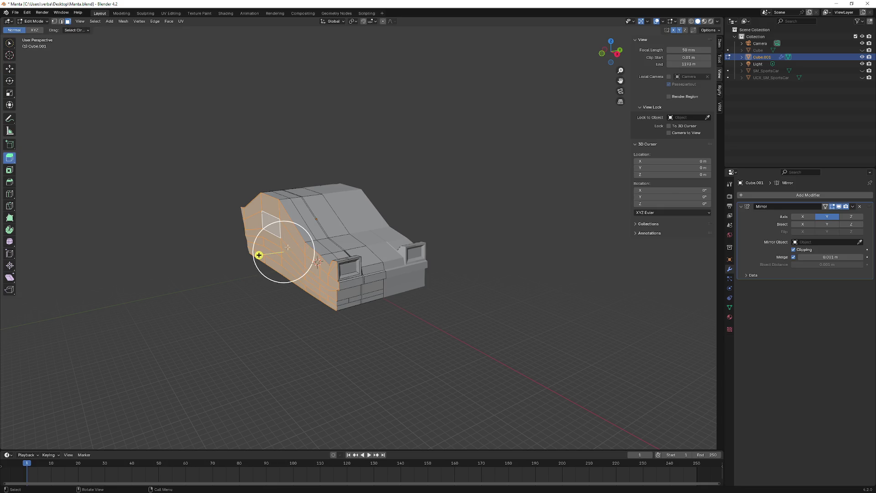
drag(259, 255, 254, 254)
mouse_move(254, 254)
middle_down()
mouse_move(289, 246)
mouse_move(276, 249)
mouse_move(259, 274)
mouse_move(269, 290)
mouse_move(333, 283)
mouse_move(197, 288)
mouse_move(106, 318)
mouse_move(221, 249)
mouse_move(308, 213)
mouse_move(280, 139)
mouse_move(285, 243)
mouse_move(313, 254)
mouse_move(473, 262)
mouse_move(235, 265)
mouse_move(356, 294)
mouse_move(260, 280)
mouse_move(311, 253)
mouse_move(338, 251)
mouse_move(268, 266)
middle_up()
scroll(205, 290, up, 3)
- Select the strip of dark ledge faces beneath the bumper band
mouse_move(204, 291)
middle_down()
mouse_move(34, 333)
mouse_move(41, 321)
mouse_move(47, 326)
mouse_move(28, 336)
mouse_move(366, 307)
mouse_move(445, 346)
mouse_move(445, 355)
mouse_move(108, 333)
mouse_move(356, 333)
middle_up()
key(shift+space)
key(g)
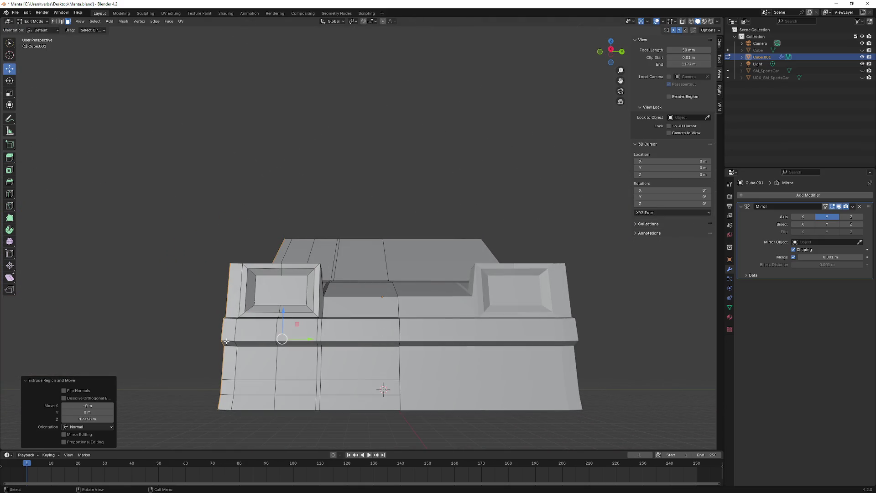
middle_drag(225, 341, 306, 330)
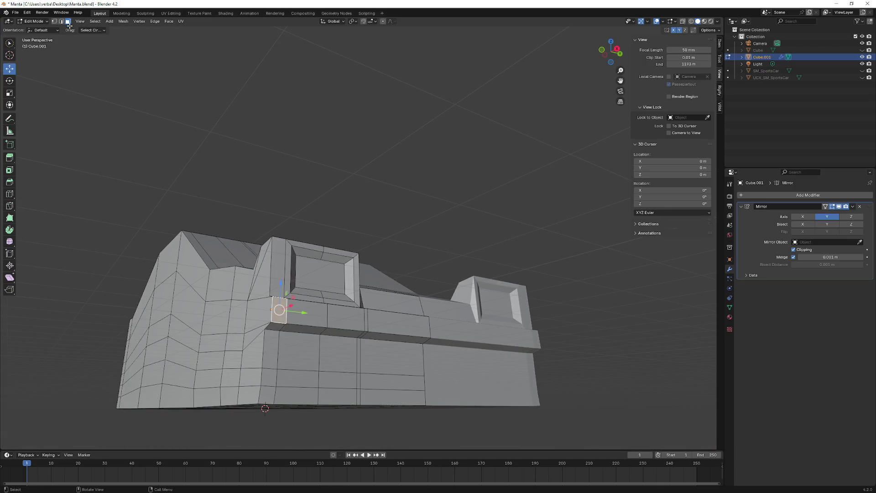
middle_drag(344, 332, 482, 322)
shift+click(349, 323)
middle_drag(348, 323, 279, 330)
ctrl+click(400, 341)
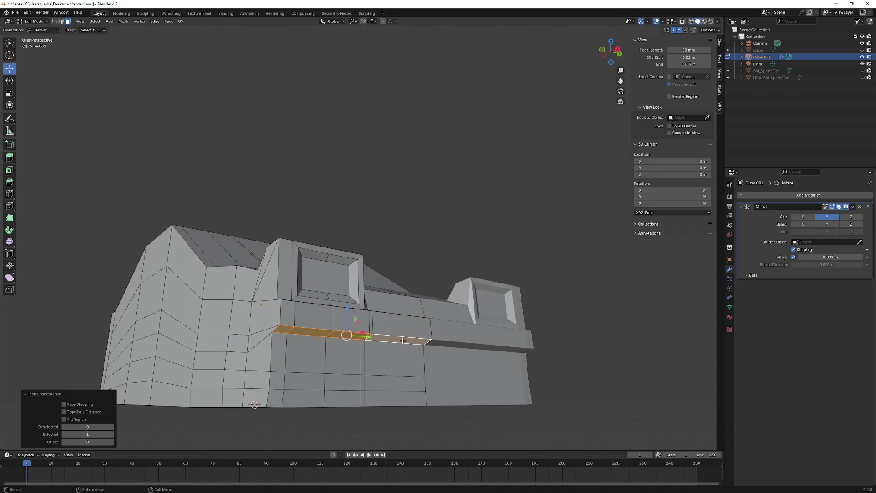
- Lower the ledge strip about 0.14 m along Z and clear the selection
middle_drag(400, 341, 380, 318)
drag(386, 316, 386, 335)
mouse_move(385, 336)
middle_down()
mouse_move(556, 370)
mouse_move(287, 398)
middle_up()
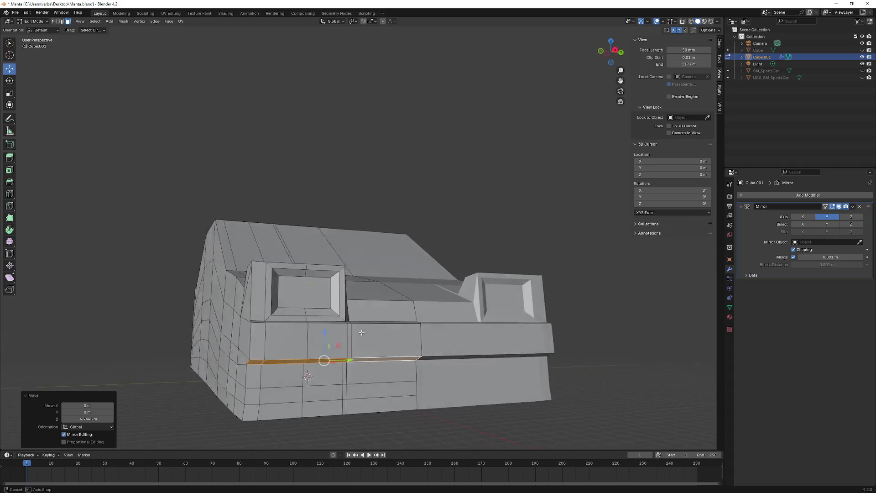
mouse_move(290, 364)
middle_down()
mouse_move(247, 375)
mouse_move(301, 385)
middle_up()
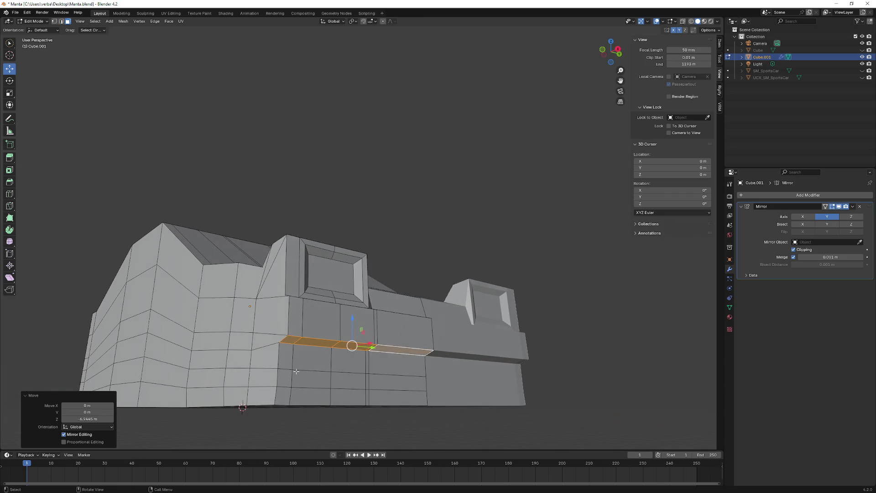
click(304, 415)
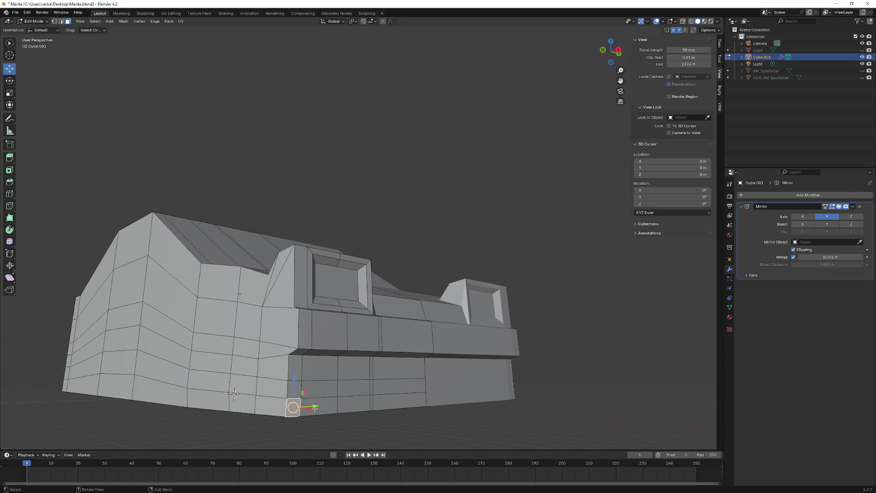
middle_drag(314, 408, 302, 413)
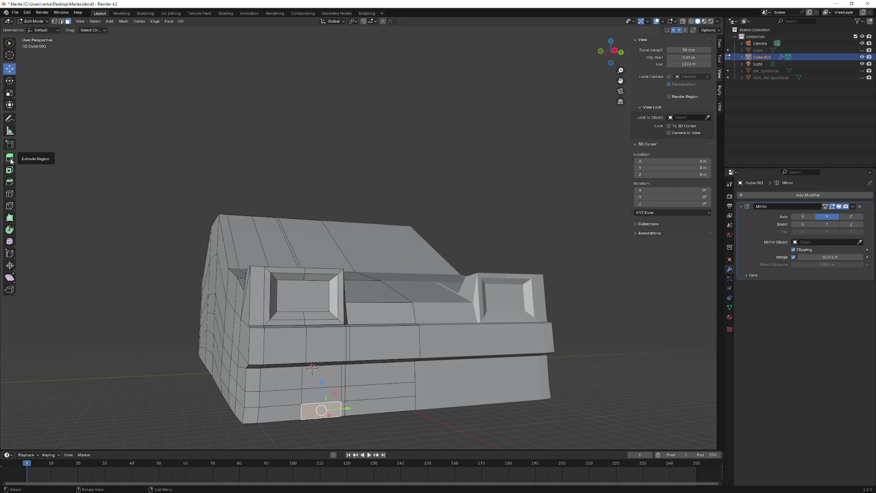
- Select the bottom edge path at the car front and raise it slightly
click(11, 196)
middle_drag(397, 414, 31, 80)
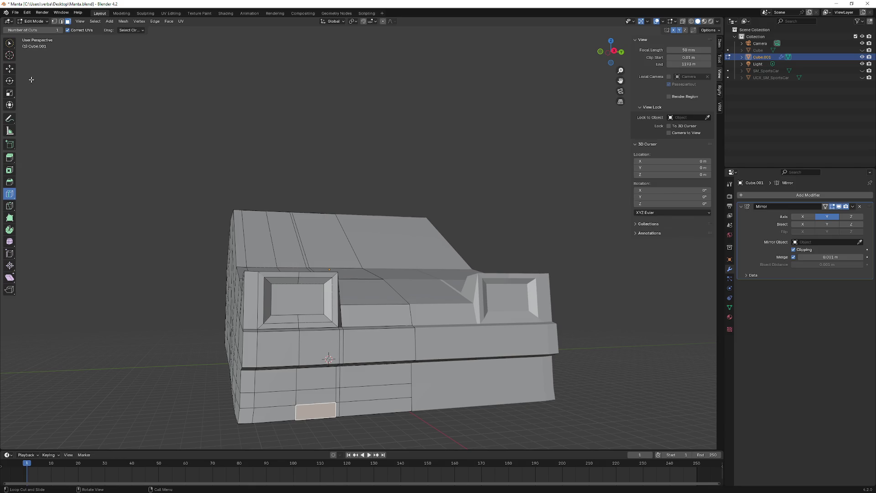
click(10, 69)
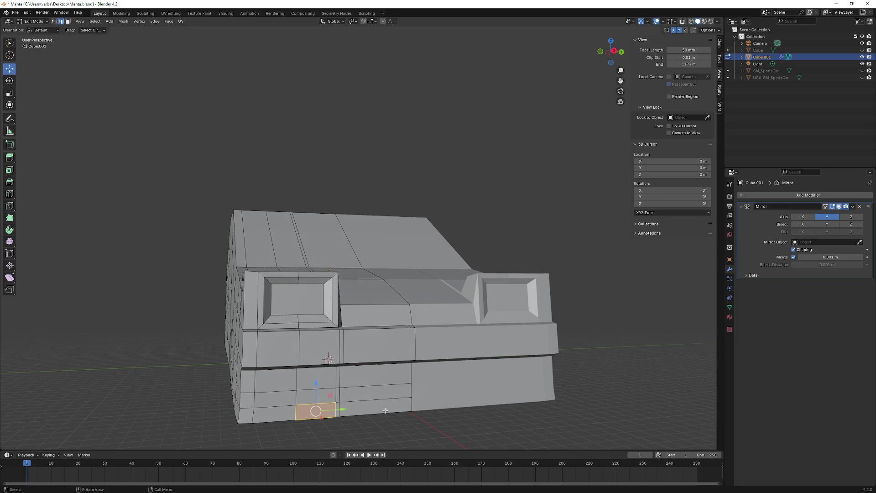
middle_drag(385, 413, 344, 423)
ctrl+click(291, 433)
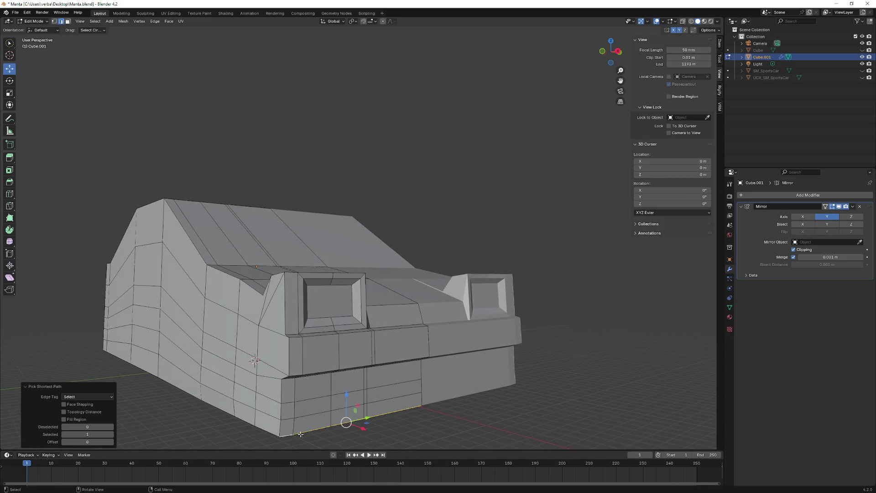
middle_drag(294, 434, 430, 420)
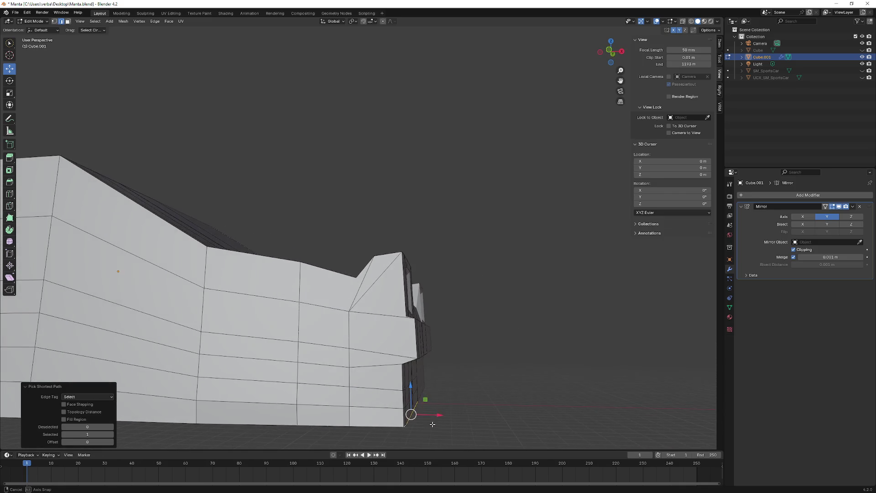
scroll(429, 420, down, 3)
mouse_move(390, 405)
middle_down()
mouse_move(417, 404)
mouse_move(386, 386)
mouse_move(414, 378)
middle_up()
scroll(404, 381, up, 2)
drag(383, 368, 411, 378)
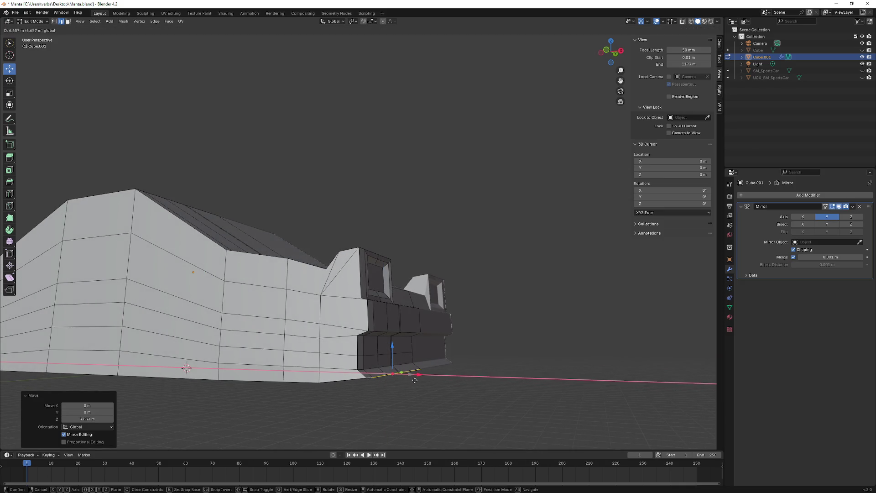
click(415, 379)
- Shift that bottom edge sideways, then move the front-corner edge path vertically
middle_drag(391, 371, 328, 373)
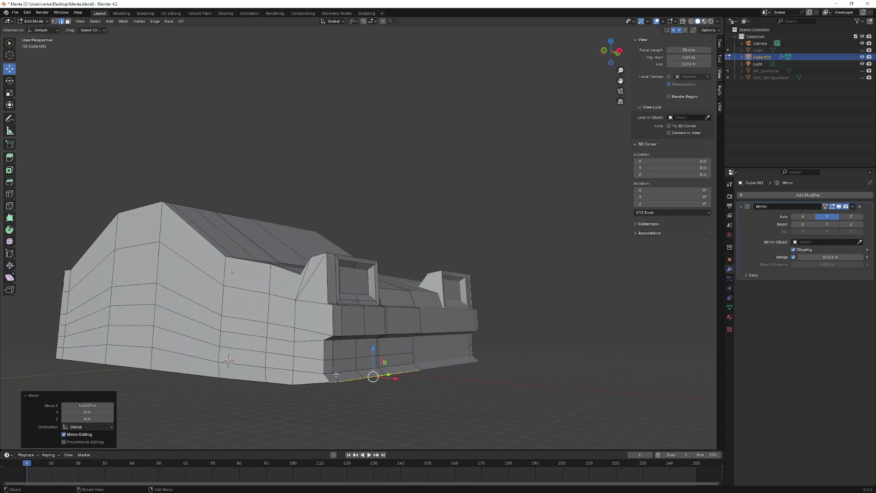
middle_drag(398, 365, 408, 363)
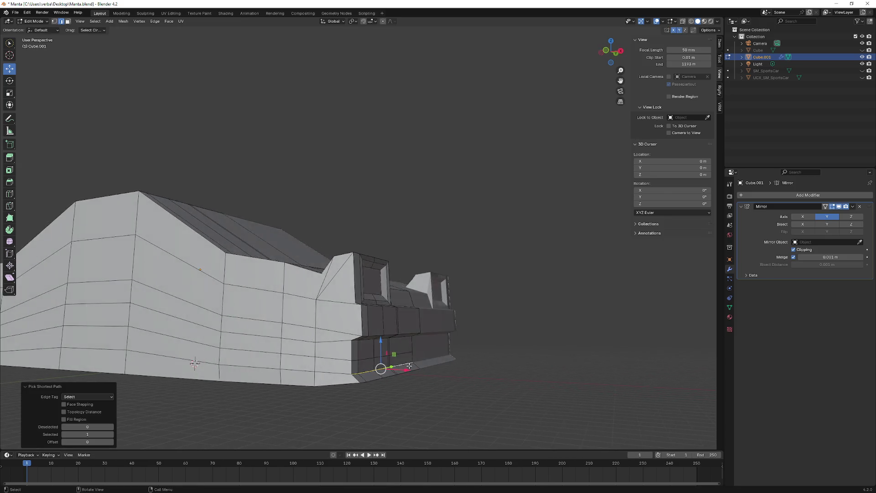
scroll(407, 363, up, 2)
mouse_move(411, 363)
mouse_down()
mouse_move(407, 356)
mouse_move(428, 372)
mouse_up()
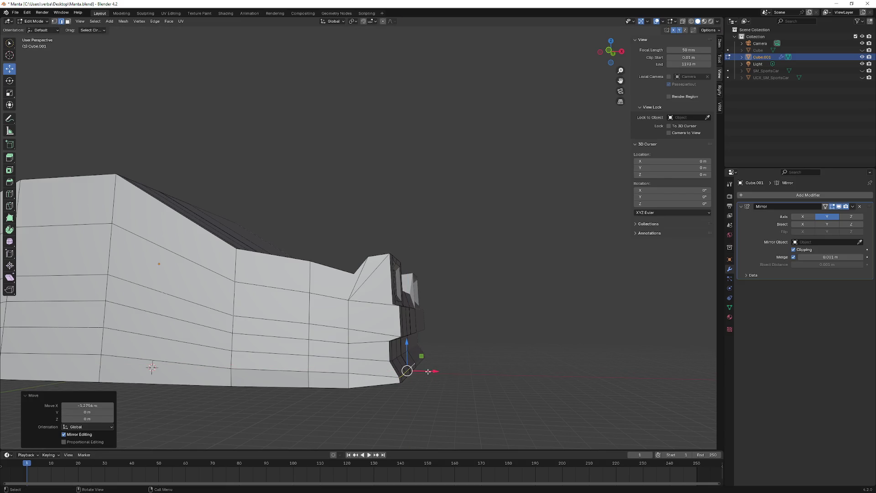
scroll(391, 353, down, 2)
mouse_move(394, 364)
middle_down()
mouse_move(391, 354)
mouse_move(455, 354)
middle_up()
ctrl+click(390, 354)
scroll(456, 353, up, 2)
mouse_move(401, 344)
mouse_down()
mouse_move(401, 369)
mouse_move(427, 369)
mouse_up()
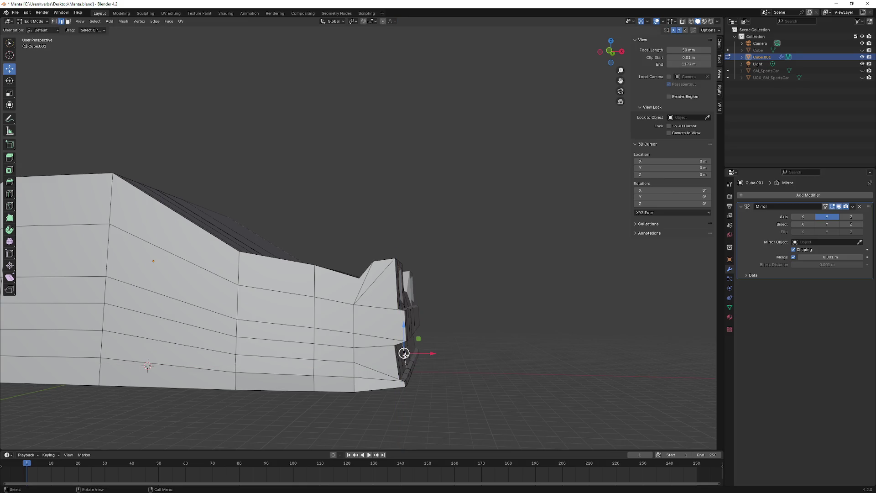
scroll(405, 354, down, 3)
- Shift the lower front corner edge sideways from a side-on view
middle_drag(405, 354, 388, 361)
middle_drag(211, 356, 151, 363)
scroll(179, 360, up, 3)
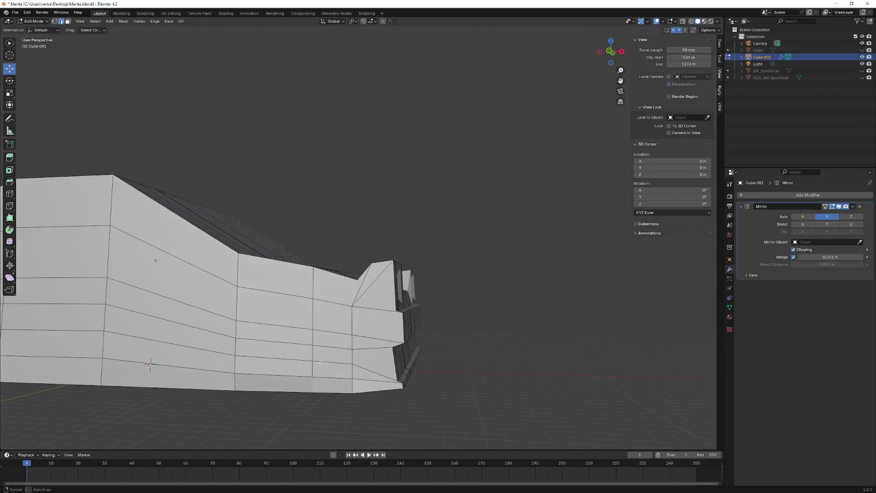
middle_drag(320, 362, 410, 366)
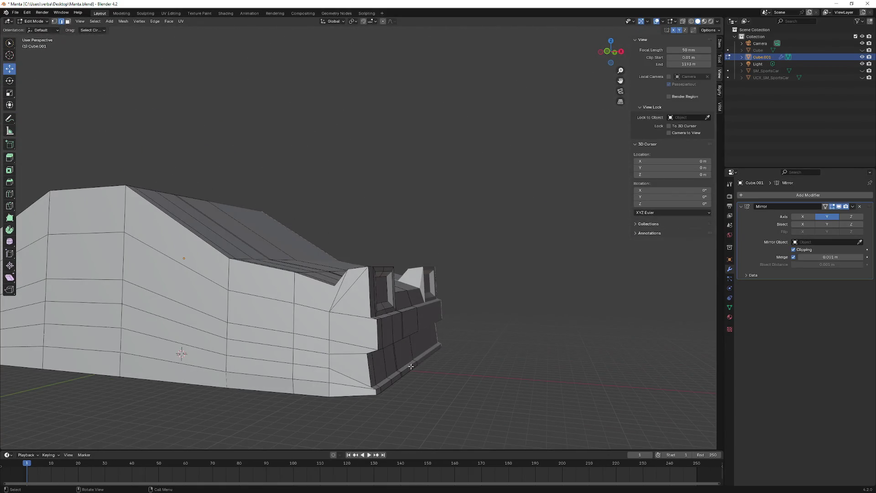
ctrl+click(375, 384)
middle_drag(375, 384, 429, 363)
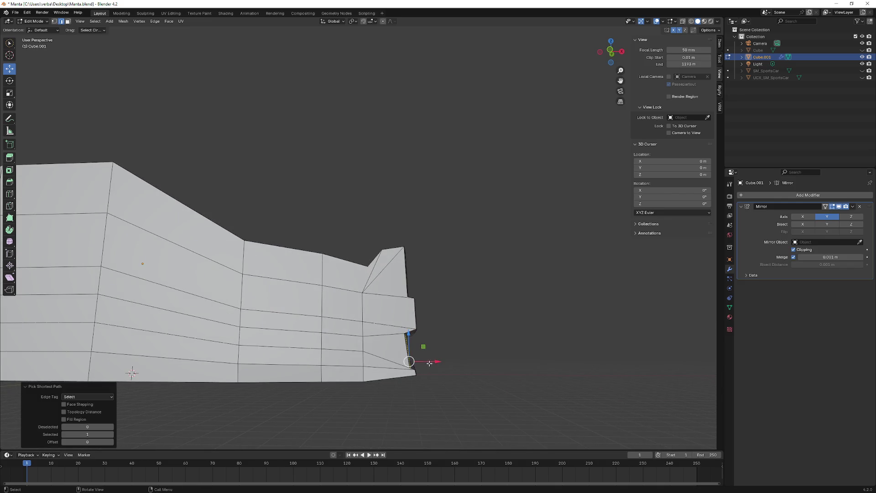
drag(433, 361, 428, 362)
click(428, 362)
mouse_move(429, 362)
middle_down()
mouse_move(434, 359)
mouse_move(353, 374)
mouse_move(375, 382)
middle_up()
- Shift the path of corner edges sideways a little further
mouse_move(287, 347)
middle_down()
mouse_move(278, 386)
mouse_move(449, 384)
middle_up()
ctrl+click(278, 387)
scroll(399, 378, up, 3)
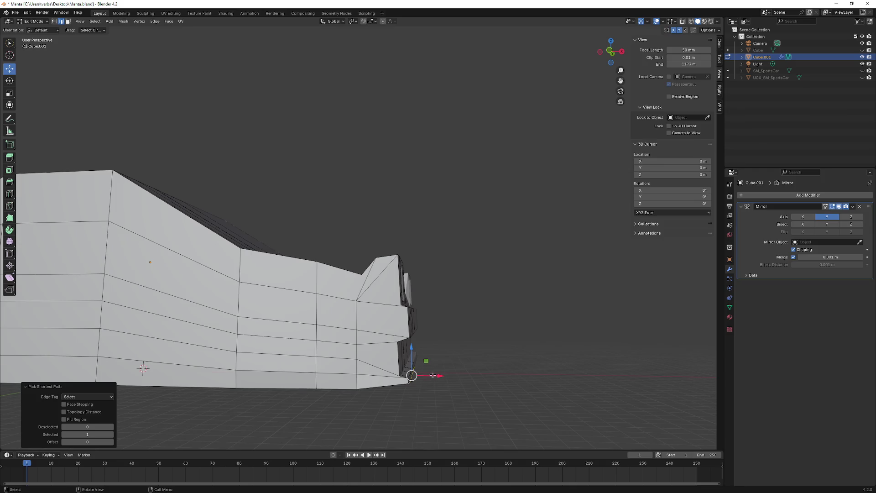
drag(433, 375, 430, 376)
click(431, 376)
mouse_move(431, 375)
middle_down()
mouse_move(448, 370)
mouse_move(390, 338)
mouse_move(346, 349)
mouse_move(416, 327)
middle_up()
scroll(391, 339, down, 3)
- Move the front corner edge along X by about 0.75 m
ctrl+click(321, 343)
key(g)
key(x)
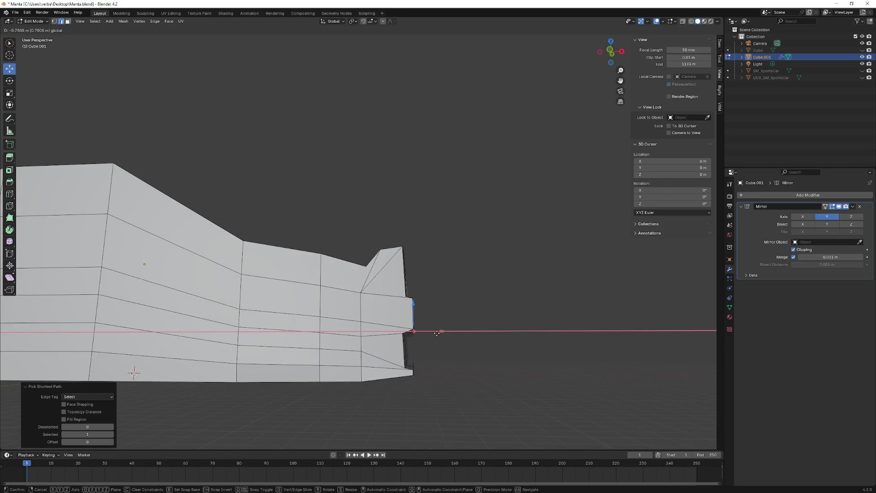
click(437, 333)
middle_drag(434, 328, 335, 334)
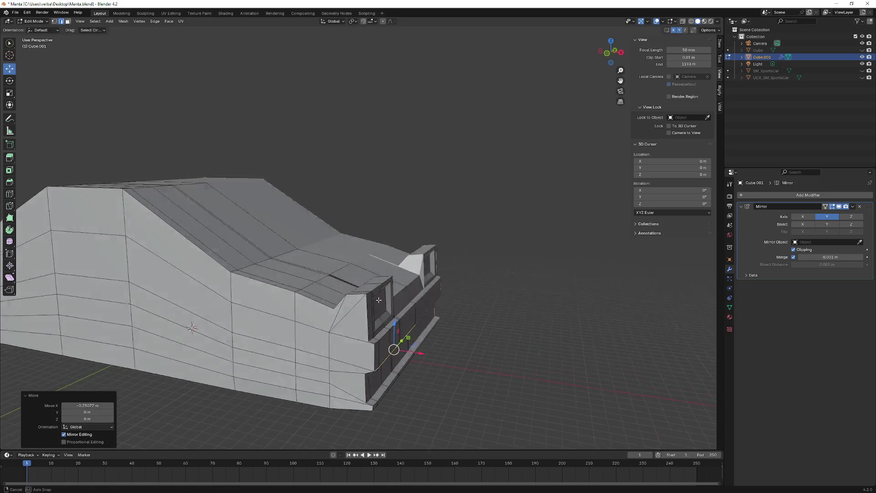
- Move the edge path beside the headlight housing about 1.4 m along X
click(325, 324)
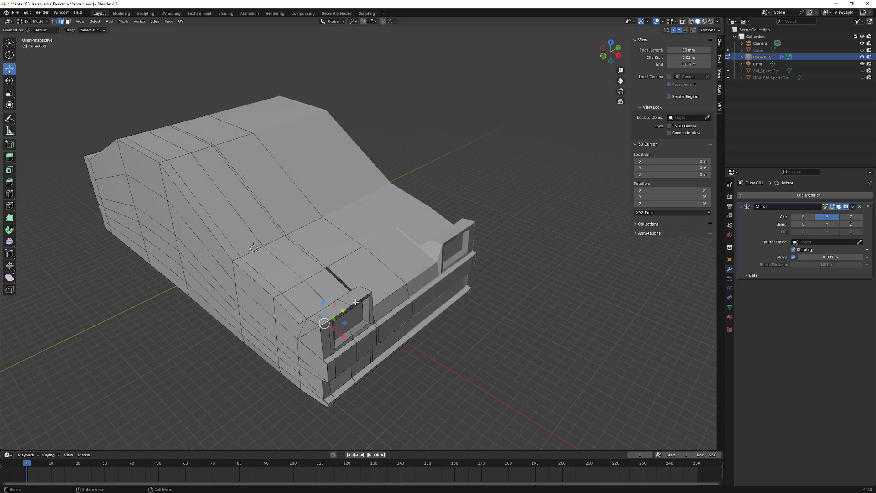
scroll(355, 302, up, 2)
ctrl+click(369, 323)
middle_drag(369, 323, 438, 293)
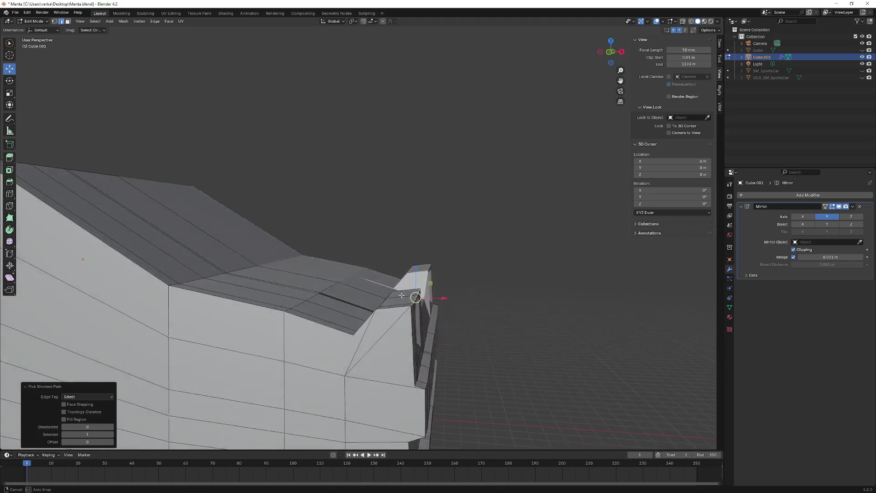
key(g)
key(x)
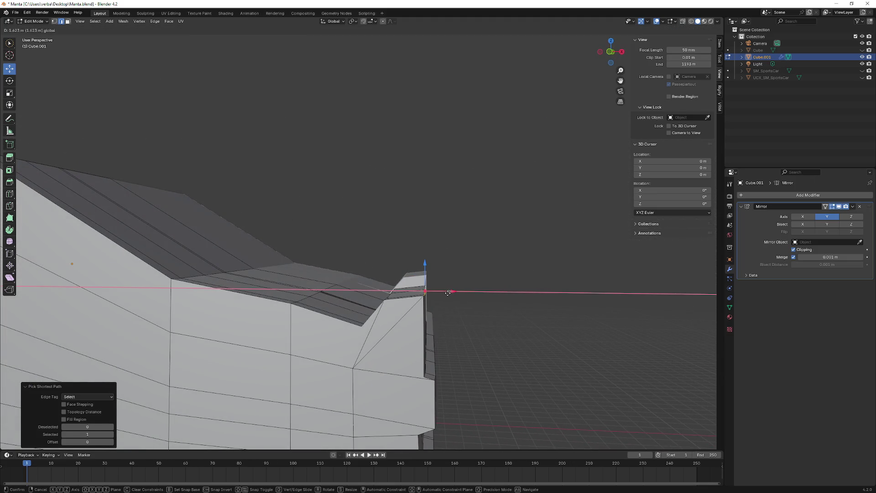
click(448, 292)
mouse_move(467, 300)
middle_down()
mouse_move(470, 313)
mouse_move(364, 317)
mouse_move(341, 333)
mouse_move(77, 211)
middle_up()
scroll(470, 313, down, 5)
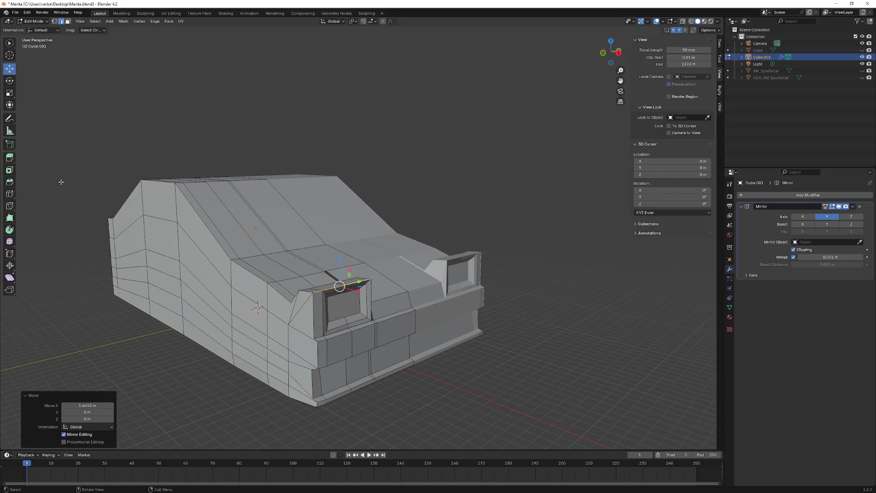
mouse_move(93, 45)
middle_down()
mouse_move(250, 226)
mouse_move(224, 229)
middle_up()
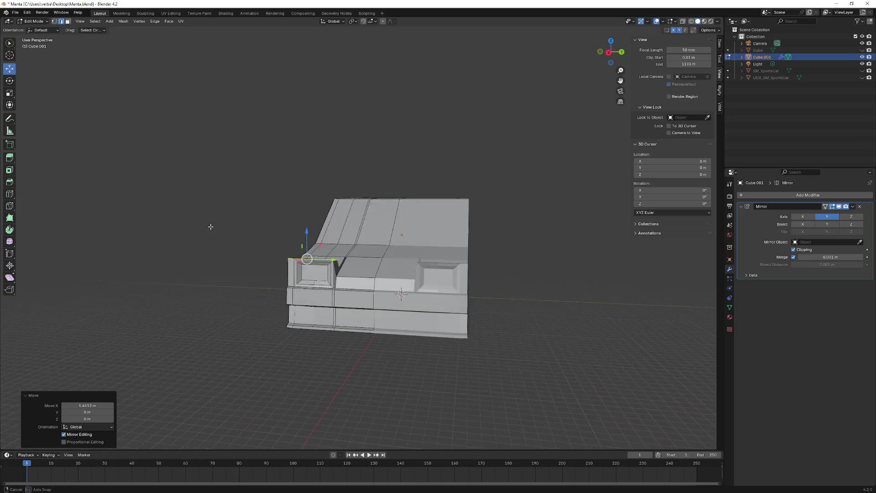
- Slide the selected corner vertices along X in two successive moves
middle_drag(224, 230, 160, 222)
scroll(306, 260, up, 5)
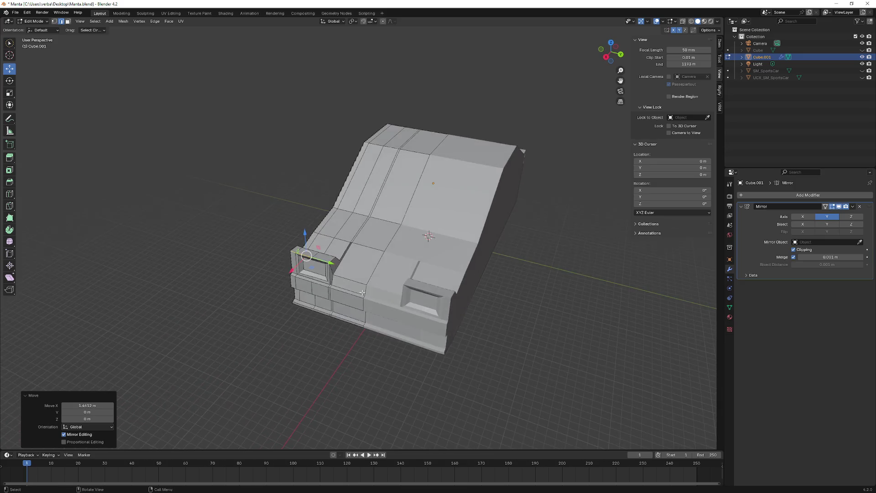
middle_drag(305, 260, 306, 266)
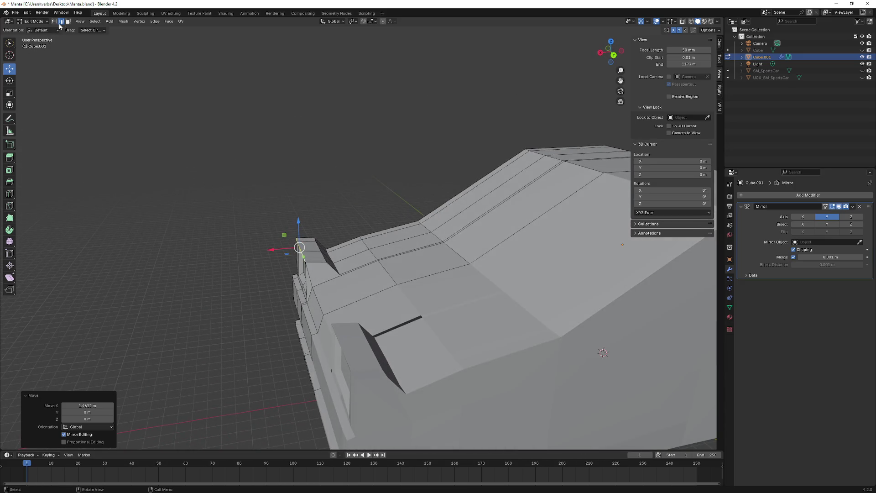
mouse_move(39, 92)
middle_down()
mouse_move(367, 295)
mouse_move(408, 312)
mouse_move(329, 254)
mouse_move(307, 253)
middle_up()
scroll(360, 318, down, 2)
key(g)
key(x)
click(419, 291)
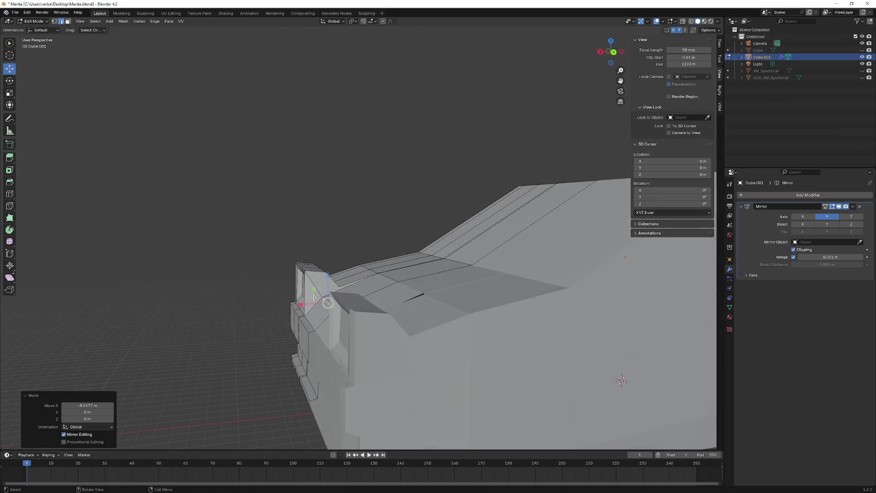
key(g)
key(x)
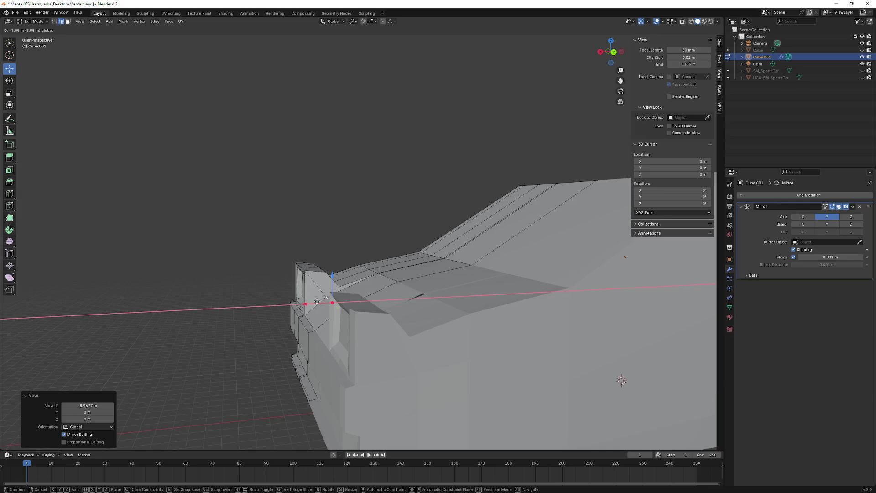
click(318, 301)
- Nudge the corner vertices further along X after checking from above
mouse_move(318, 301)
middle_down()
mouse_move(390, 293)
mouse_move(385, 280)
middle_up()
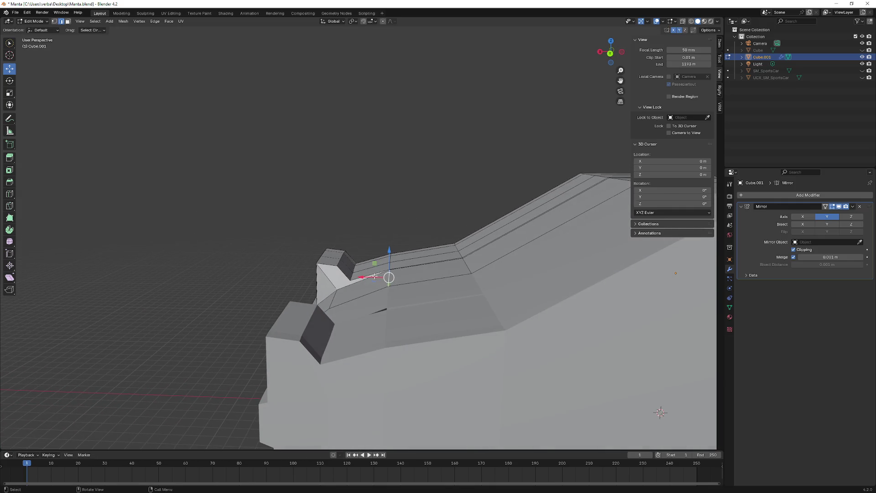
key(g)
key(x)
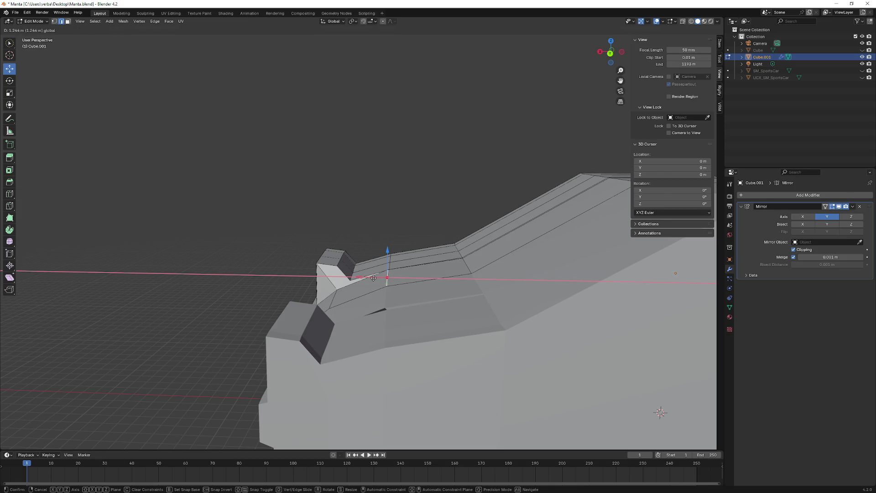
click(373, 278)
middle_drag(373, 277, 392, 278)
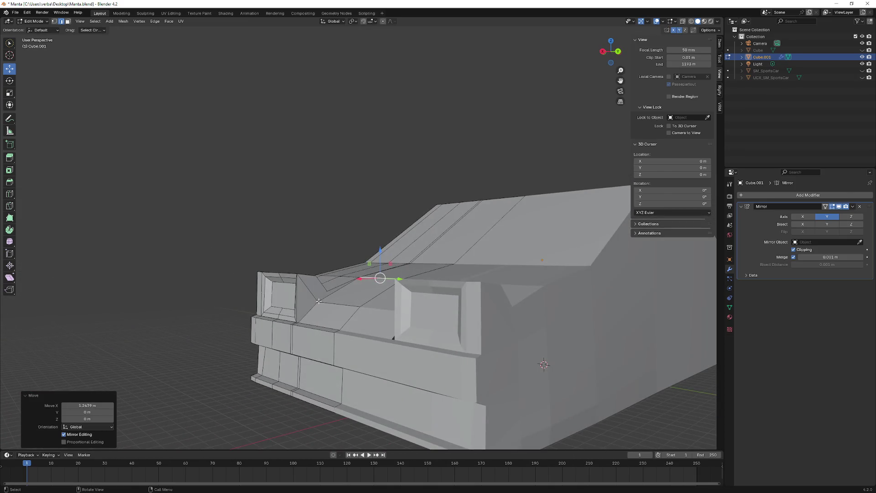
middle_drag(319, 300, 320, 300)
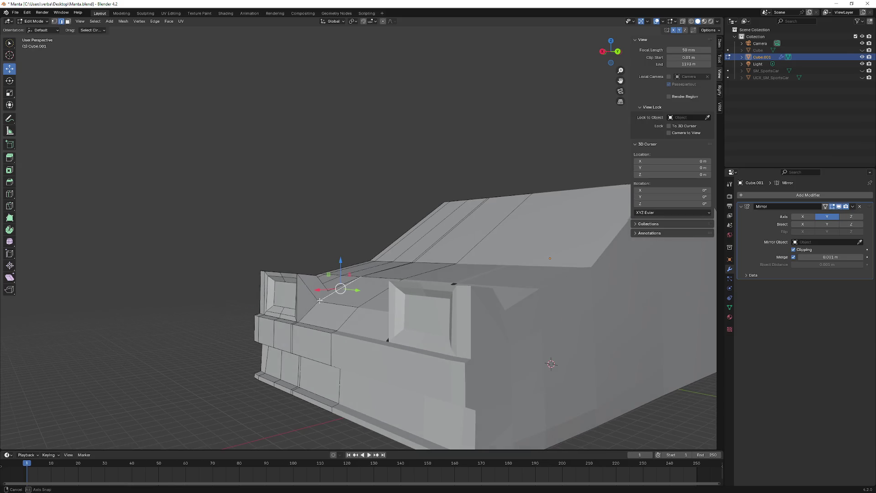
- Raise the corner vertices along Z, ending about 1.73 m up at the nose top
key(g)
key(z)
click(340, 285)
mouse_move(339, 286)
middle_down()
mouse_move(375, 272)
mouse_move(462, 271)
mouse_move(356, 295)
mouse_move(334, 236)
mouse_move(374, 263)
mouse_move(377, 250)
middle_up()
key(g)
key(z)
click(375, 263)
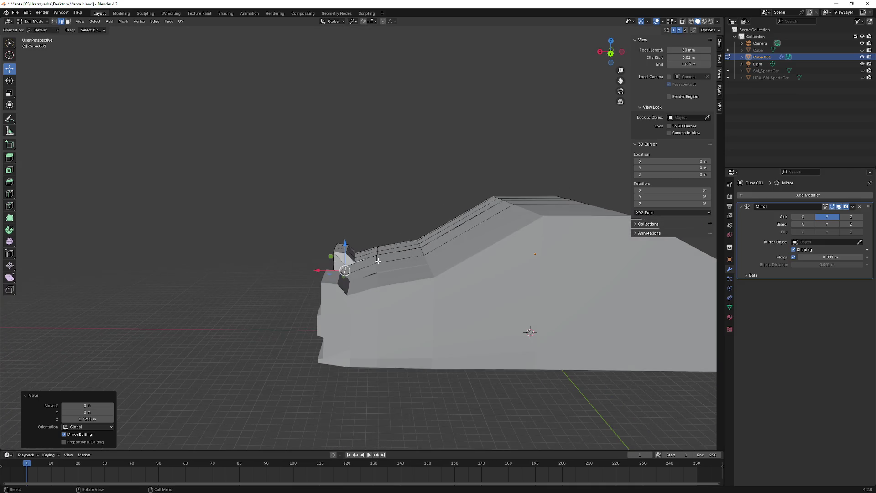
- Adjust the front corner height once more along Z
middle_drag(530, 333, 409, 293)
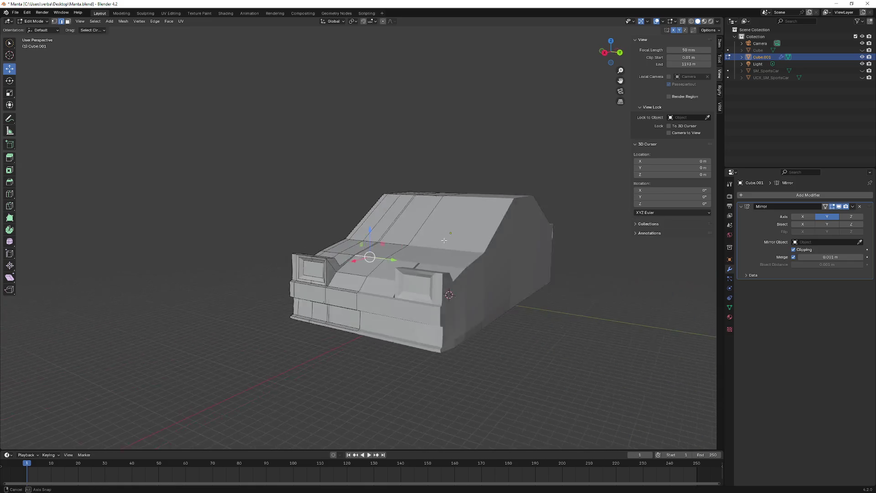
key(g)
key(z)
click(365, 238)
mouse_move(365, 237)
middle_down()
mouse_move(388, 239)
mouse_move(322, 245)
mouse_move(387, 258)
middle_up()
scroll(388, 239, up, 3)
scroll(388, 239, down, 5)
scroll(321, 245, up, 1)
- Slide an edge on the sloped hood about 1.74 m along the car's length
click(425, 251)
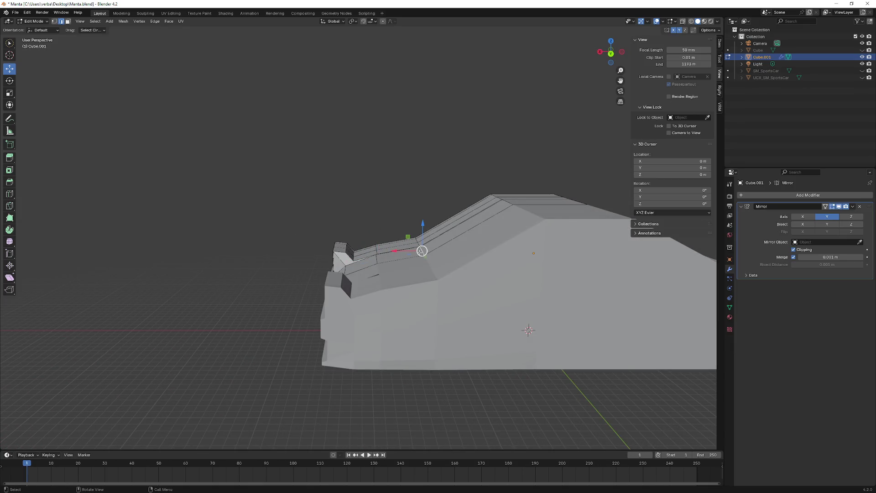
drag(402, 248, 404, 248)
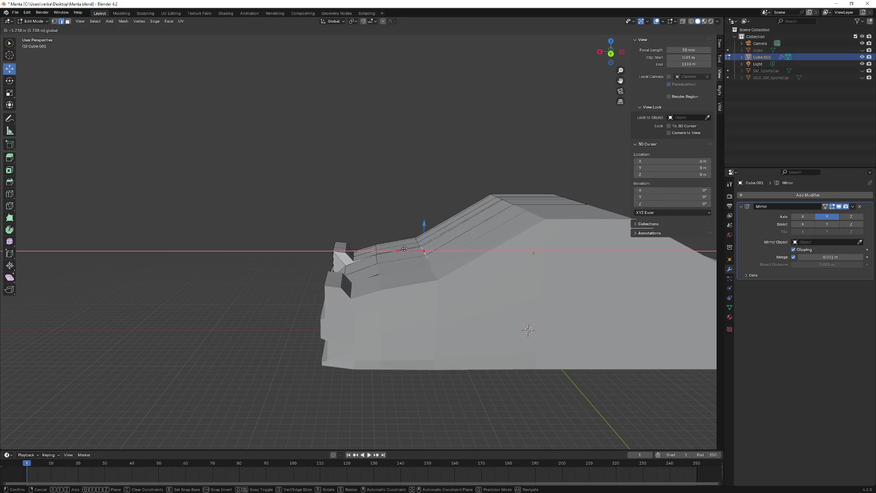
click(403, 248)
mouse_move(411, 245)
middle_down()
mouse_move(368, 245)
mouse_move(358, 225)
mouse_move(413, 221)
mouse_move(375, 233)
mouse_move(412, 259)
middle_up()
scroll(359, 225, up, 5)
scroll(357, 225, down, 4)
scroll(412, 259, up, 2)
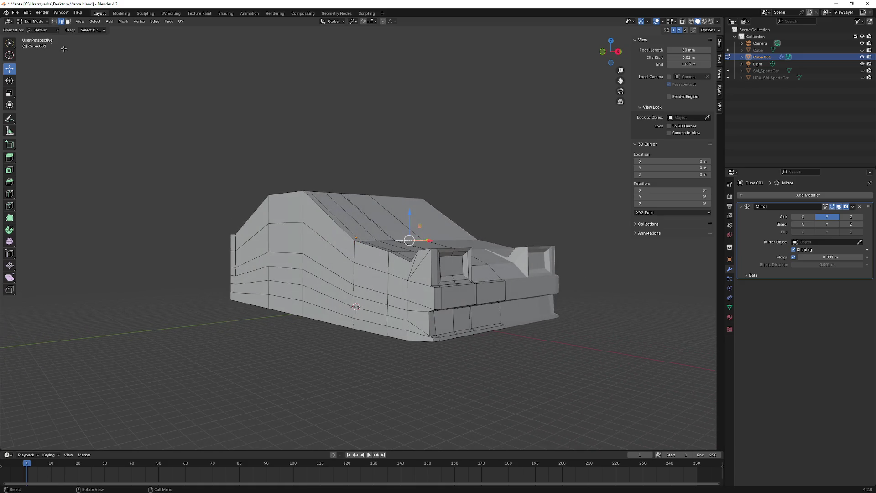
- In edge select, move the side-panel edge loop across the car's width along Y
click(414, 292)
middle_drag(413, 292, 399, 286)
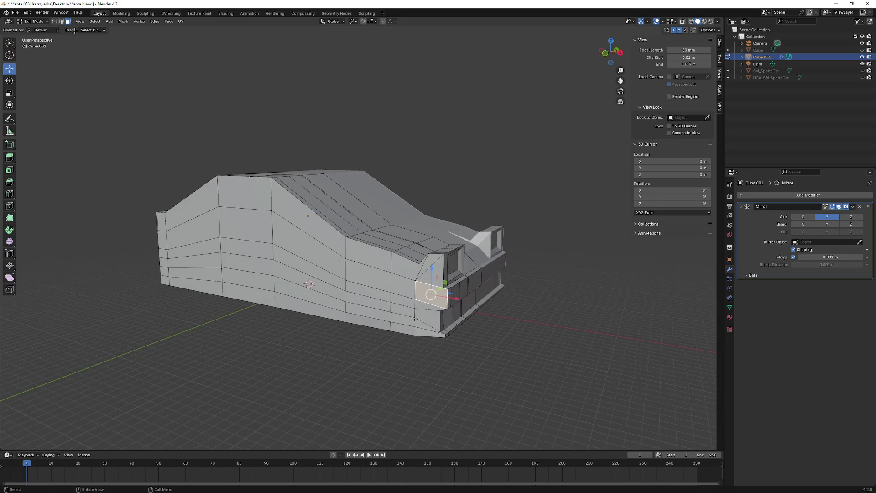
click(61, 21)
middle_drag(260, 288, 284, 327)
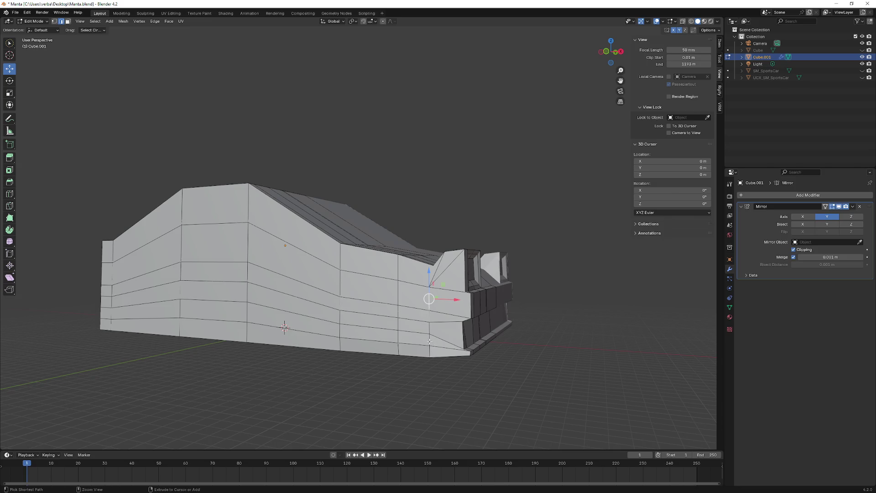
ctrl+click(284, 327)
middle_drag(284, 327, 391, 344)
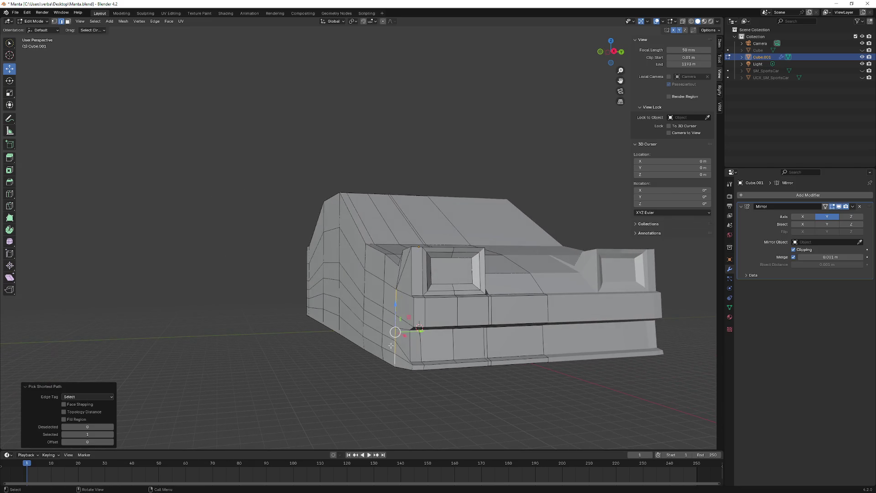
mouse_move(413, 323)
middle_down()
mouse_move(422, 261)
mouse_move(347, 237)
middle_up()
key(g)
key(y)
click(425, 316)
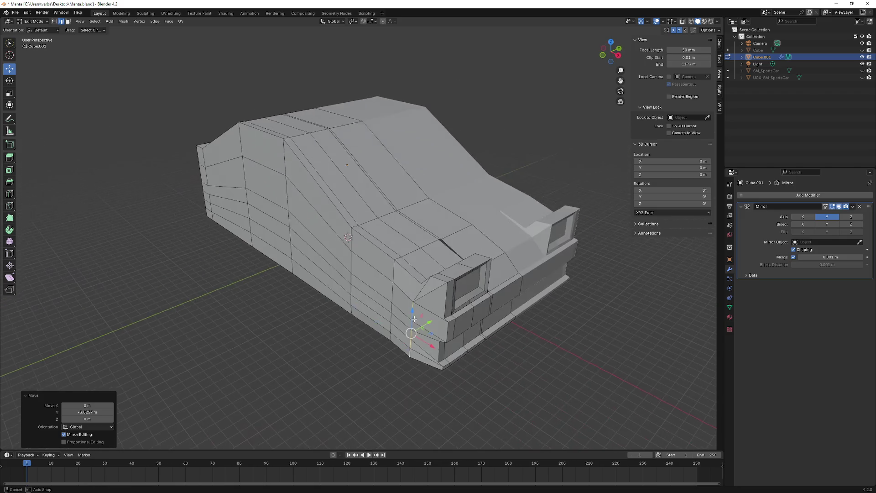
- Move a vertical side-panel edge along Y in two adjustments
click(389, 341)
mouse_move(390, 340)
middle_down()
mouse_move(416, 287)
mouse_move(401, 294)
mouse_move(391, 281)
mouse_move(390, 315)
middle_up()
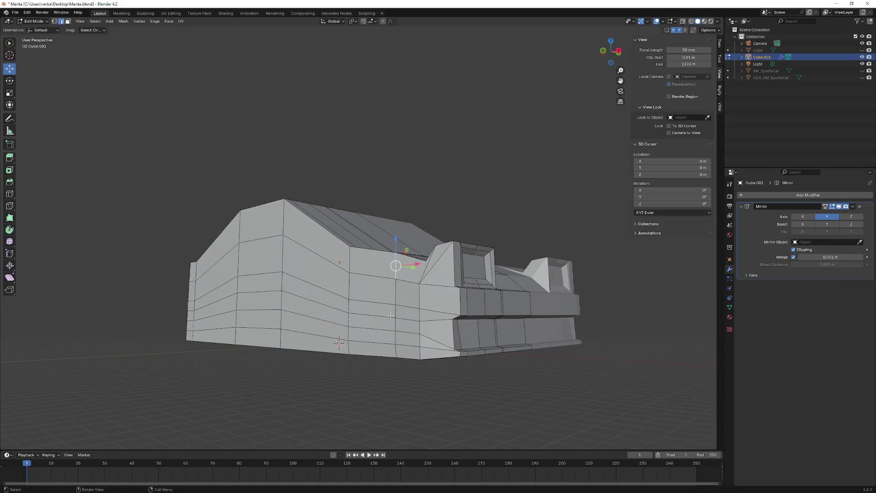
ctrl+click(395, 345)
middle_drag(396, 346, 395, 346)
key(g)
key(y)
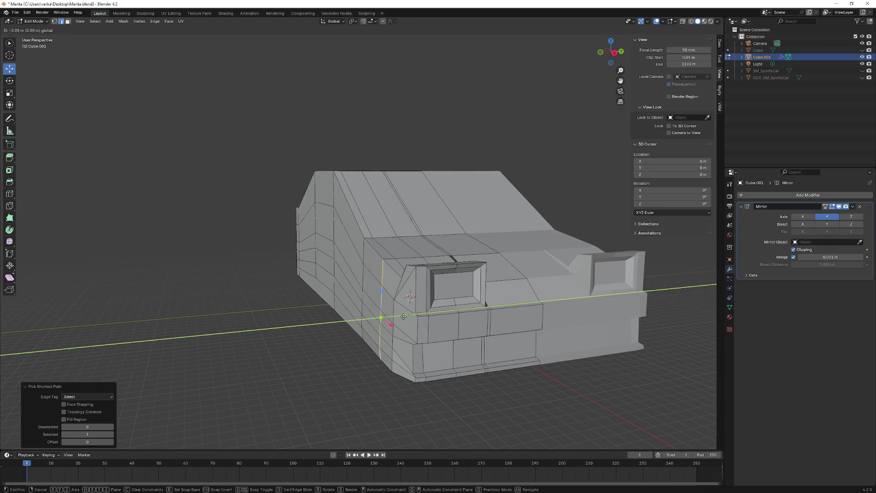
click(405, 316)
middle_drag(404, 315, 395, 330)
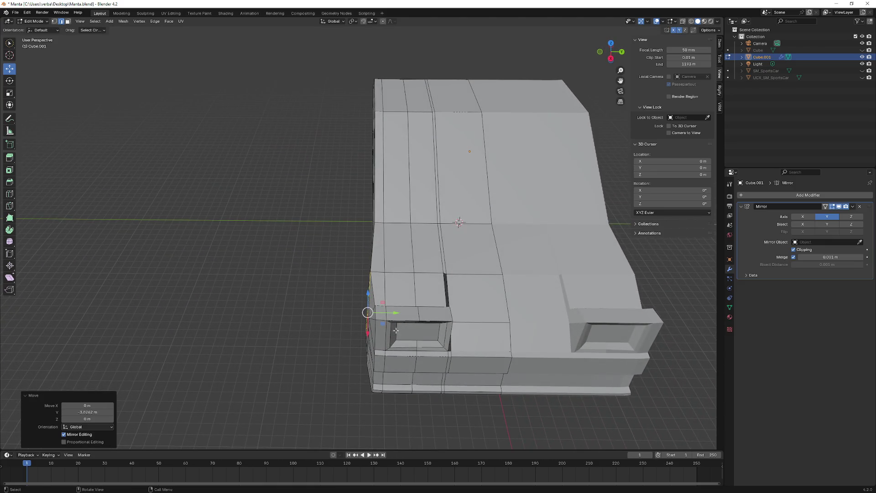
key(g)
key(y)
click(393, 313)
- Move the next side-panel edge along Y to continue the taper
middle_drag(393, 313, 365, 307)
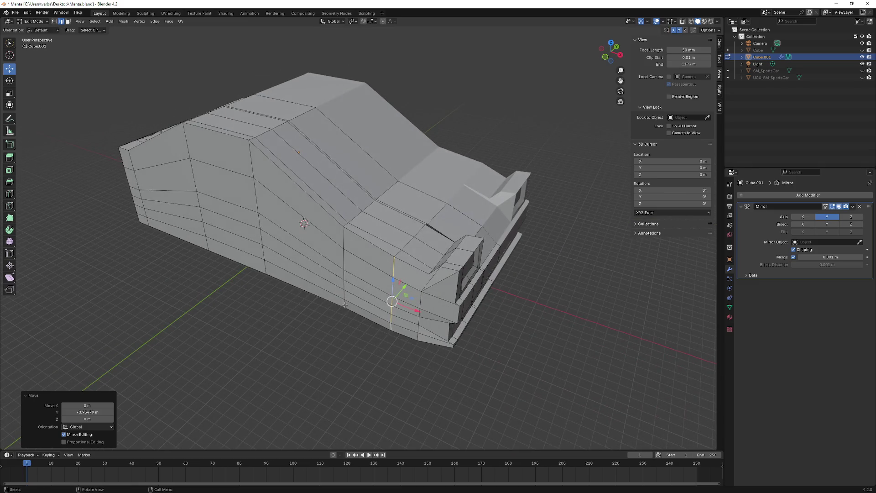
ctrl+click(344, 269)
mouse_move(344, 269)
middle_down()
mouse_move(362, 269)
mouse_move(372, 239)
mouse_move(364, 280)
mouse_move(432, 279)
mouse_move(390, 288)
mouse_move(374, 312)
mouse_move(392, 303)
middle_up()
key(g)
key(y)
click(382, 267)
scroll(390, 287, up, 4)
scroll(390, 287, down, 4)
scroll(374, 311, up, 4)
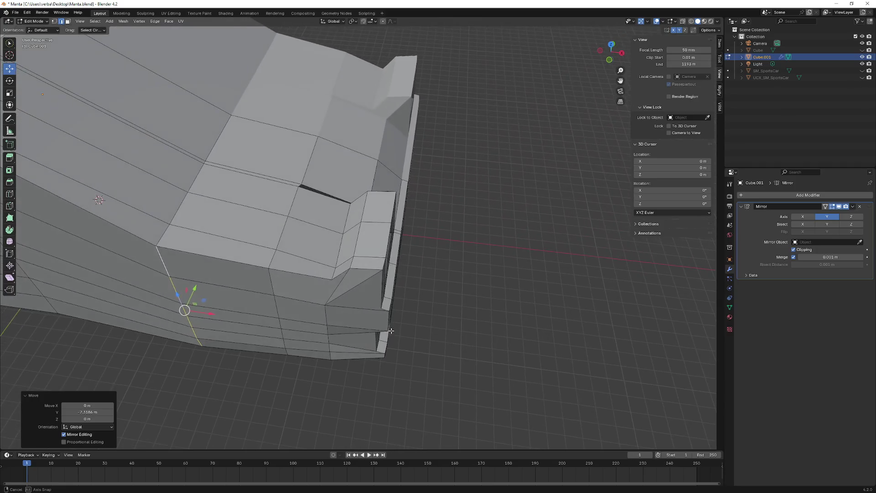
scroll(391, 303, down, 4)
scroll(392, 302, up, 4)
- Shift the face beside the left headlight across the car's width with the Y gizmo
middle_drag(336, 295, 349, 303)
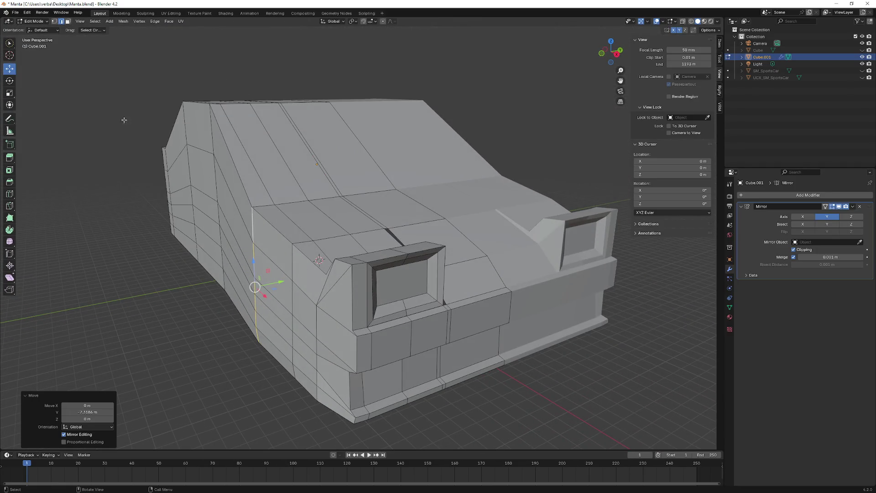
click(67, 21)
mouse_move(206, 205)
middle_down()
mouse_move(370, 294)
mouse_move(321, 310)
middle_up()
click(370, 294)
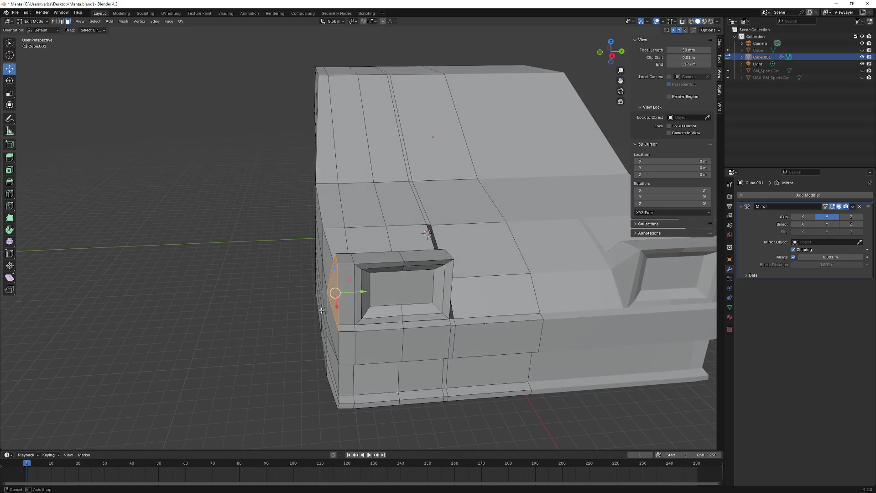
drag(359, 292, 362, 292)
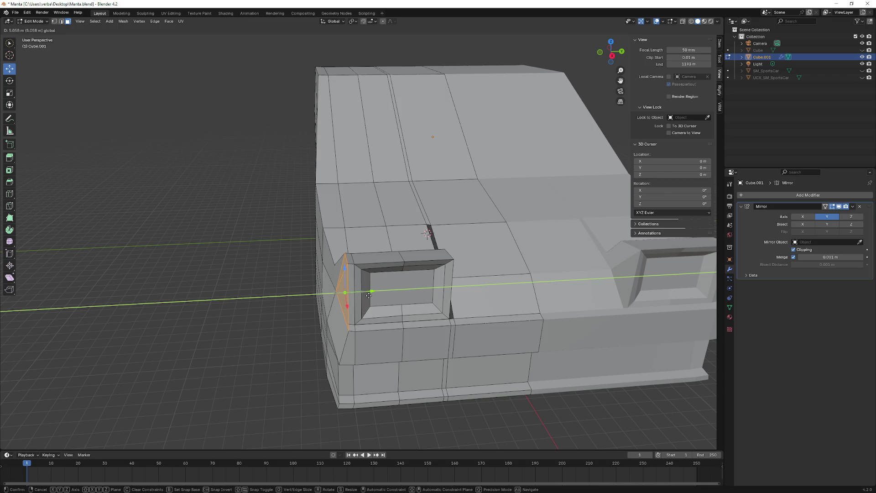
click(368, 295)
- Slide the vertex below the headlight along Y, then deselect everything
middle_drag(368, 294, 444, 352)
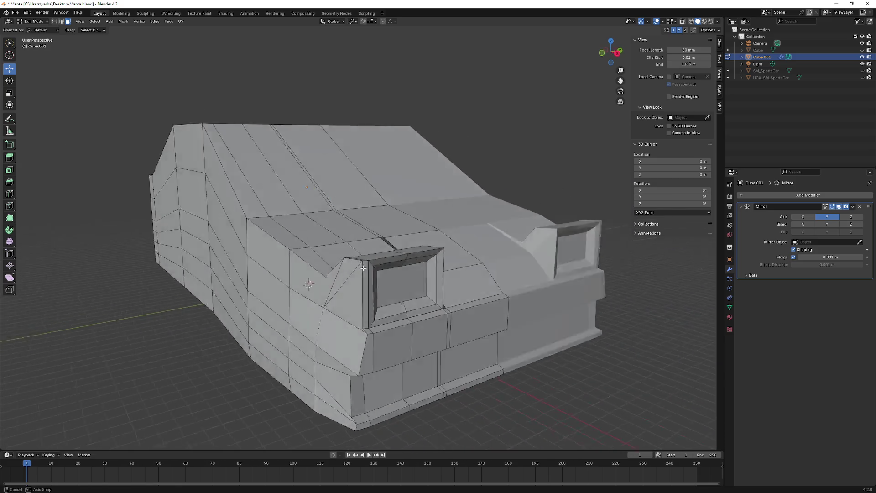
middle_drag(338, 221, 132, 180)
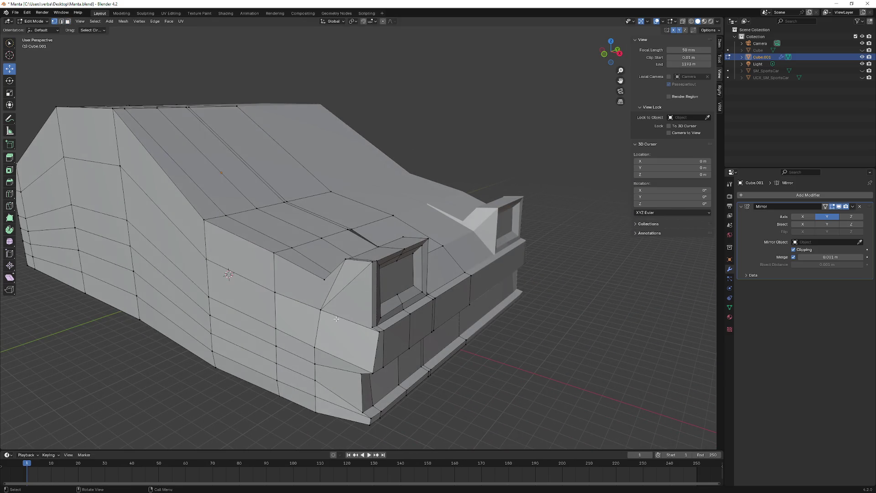
middle_drag(228, 274, 333, 313)
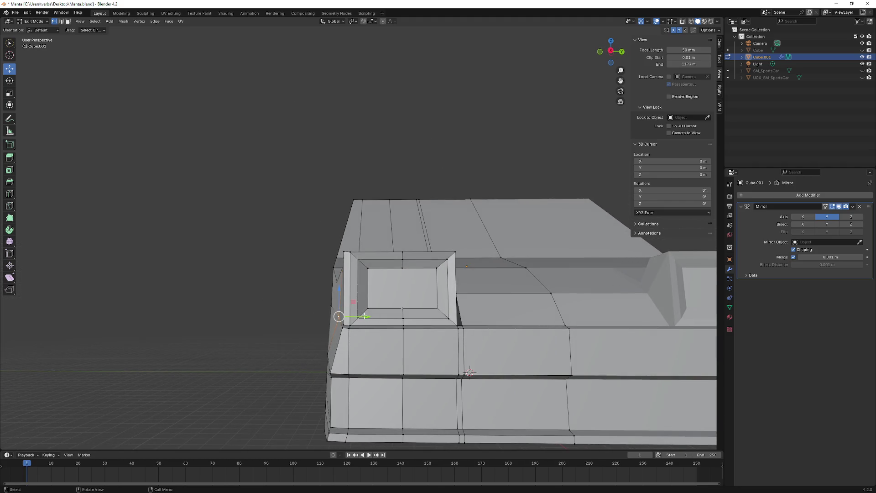
key(g)
key(y)
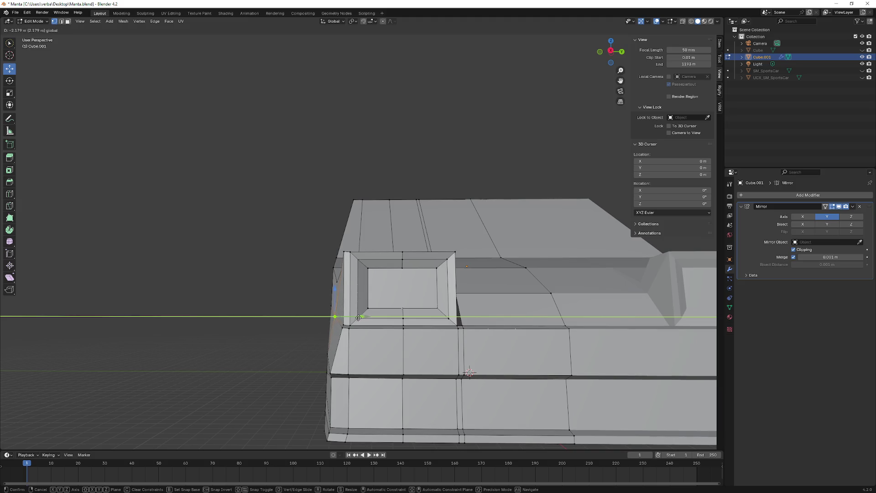
click(358, 318)
mouse_move(358, 318)
middle_down()
mouse_move(405, 334)
mouse_move(345, 337)
mouse_move(137, 79)
middle_up()
click(287, 301)
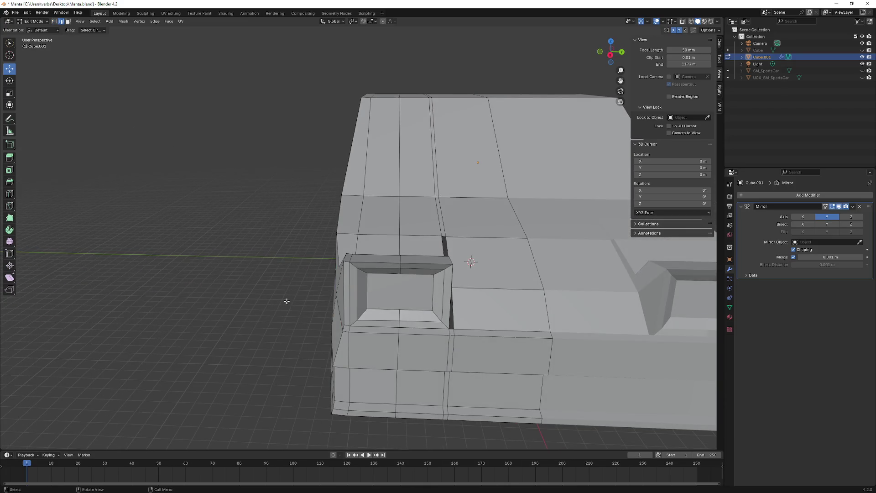
- Move a vertex near the headlight along X, then along Y across the width
middle_drag(341, 343, 383, 356)
click(383, 357)
key(g)
key(x)
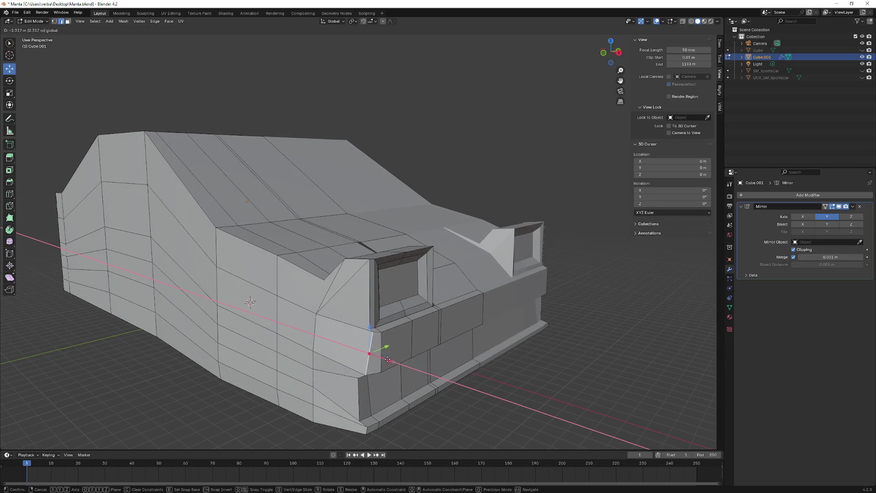
click(381, 358)
mouse_move(381, 357)
middle_down()
mouse_move(361, 352)
mouse_move(354, 287)
mouse_move(264, 251)
middle_up()
key(g)
key(y)
click(353, 333)
- In vertex select, slide the bumper corner vertex across the car's width
click(54, 21)
middle_drag(196, 183, 211, 199)
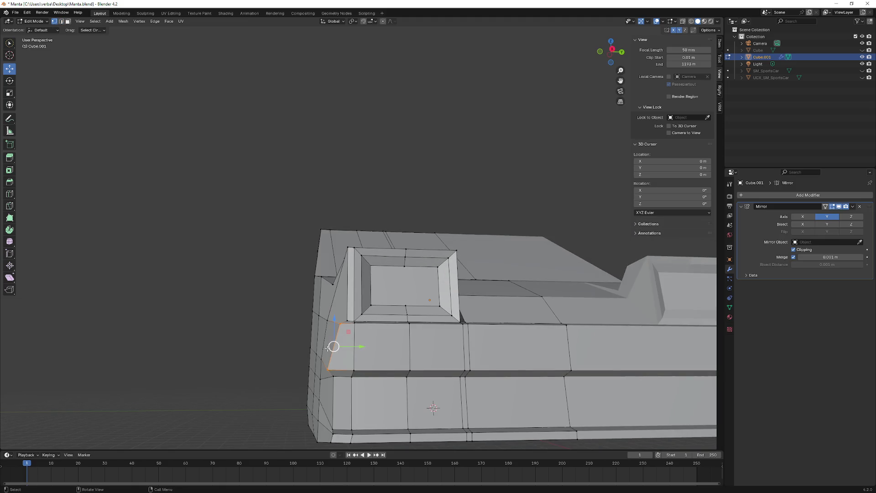
drag(347, 369, 352, 370)
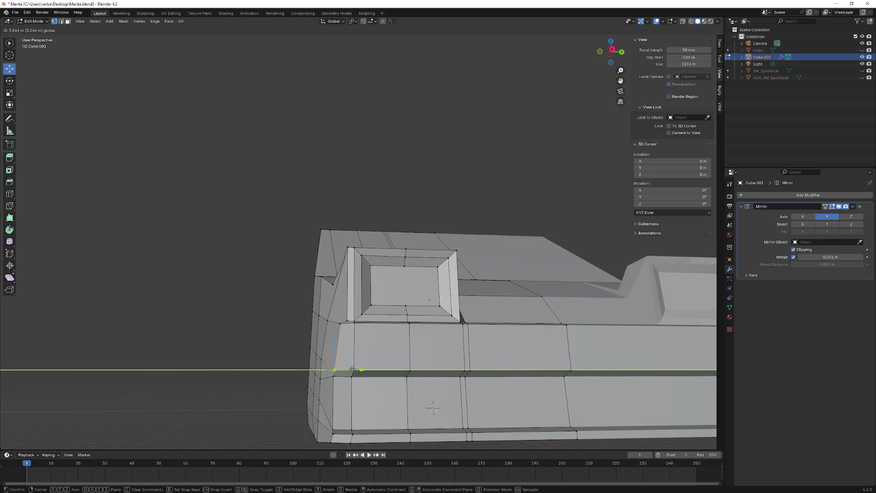
click(356, 370)
scroll(352, 363, down, 3)
middle_drag(352, 363, 326, 324)
scroll(326, 332, up, 3)
- Slide the front corner along Y to chamfer the nose corner
click(66, 22)
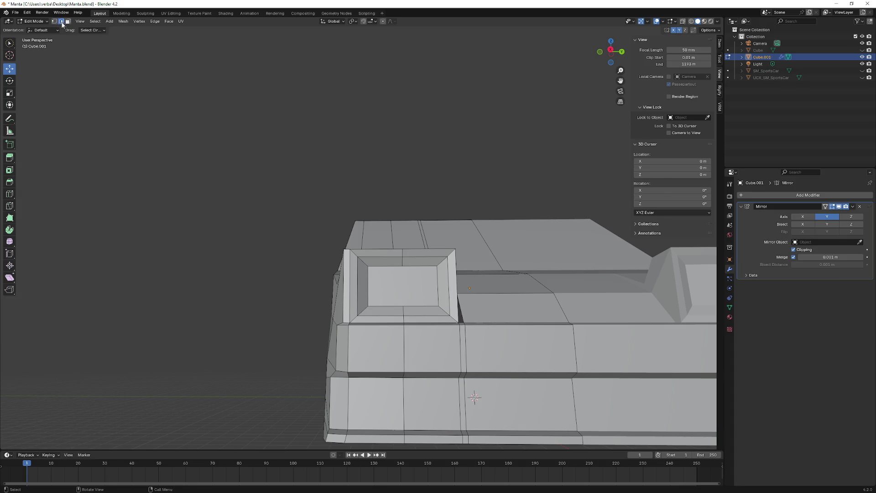
middle_drag(303, 279, 346, 352)
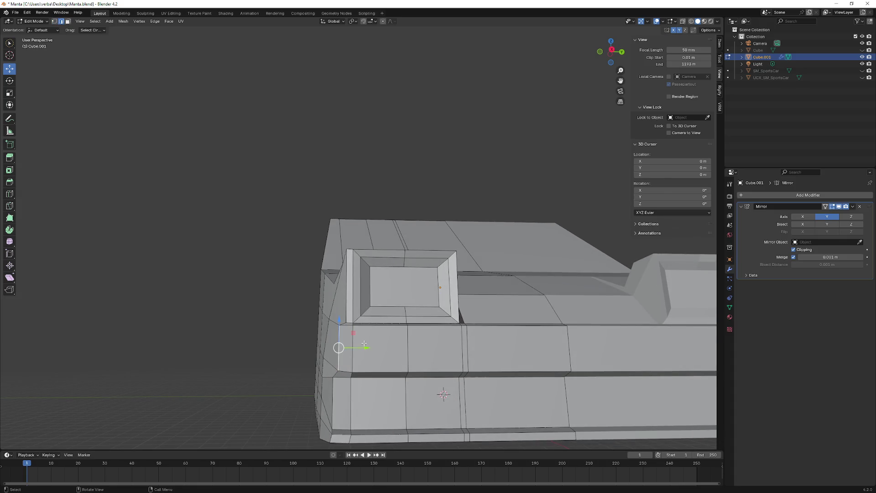
drag(357, 348, 354, 350)
mouse_move(354, 350)
middle_down()
mouse_move(323, 323)
mouse_move(350, 328)
middle_up()
drag(350, 329, 347, 330)
click(347, 329)
- Slide the bumper-strip corner vertex along Y to about 2.45 m
middle_drag(348, 330, 307, 277)
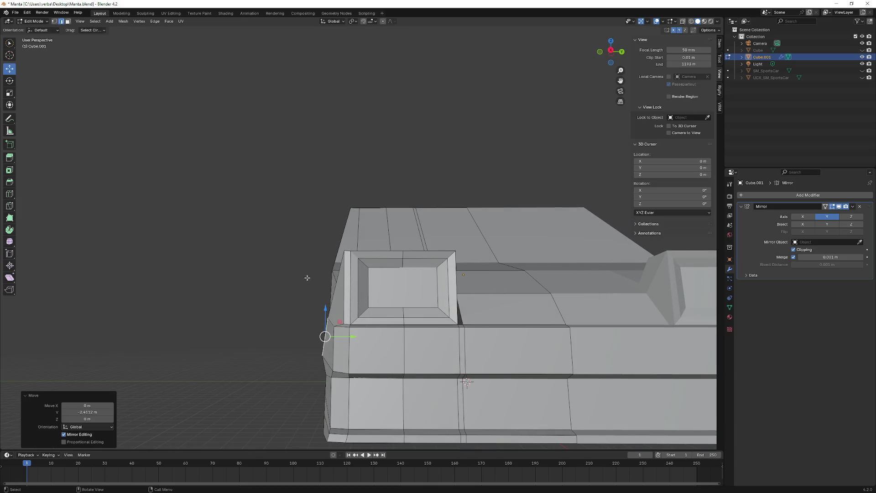
middle_drag(261, 295, 280, 304)
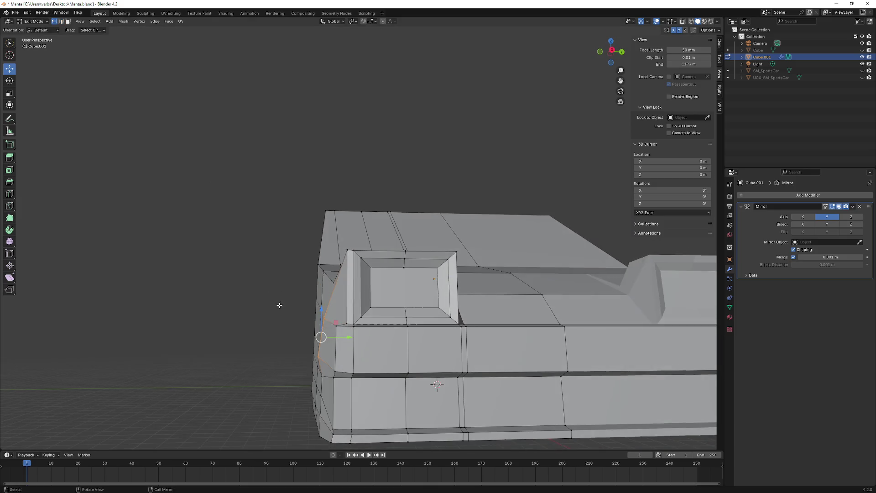
middle_drag(320, 358, 322, 357)
drag(343, 357, 344, 356)
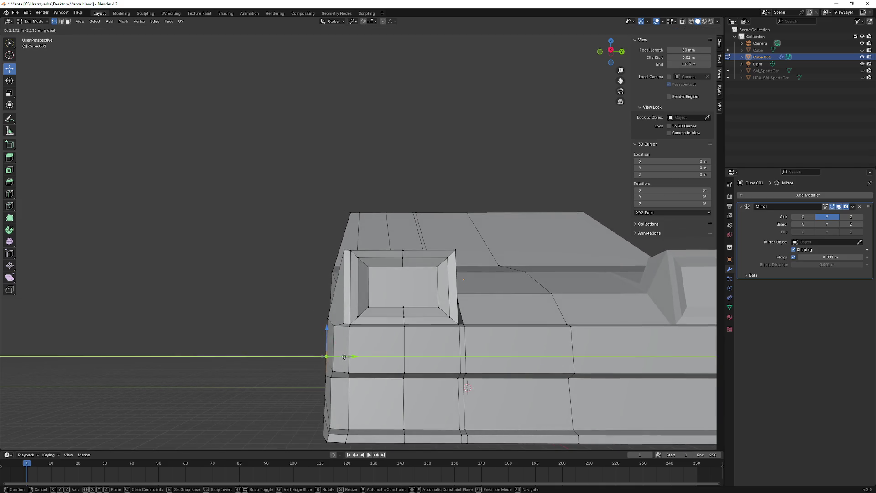
click(345, 357)
middle_drag(326, 358, 333, 338)
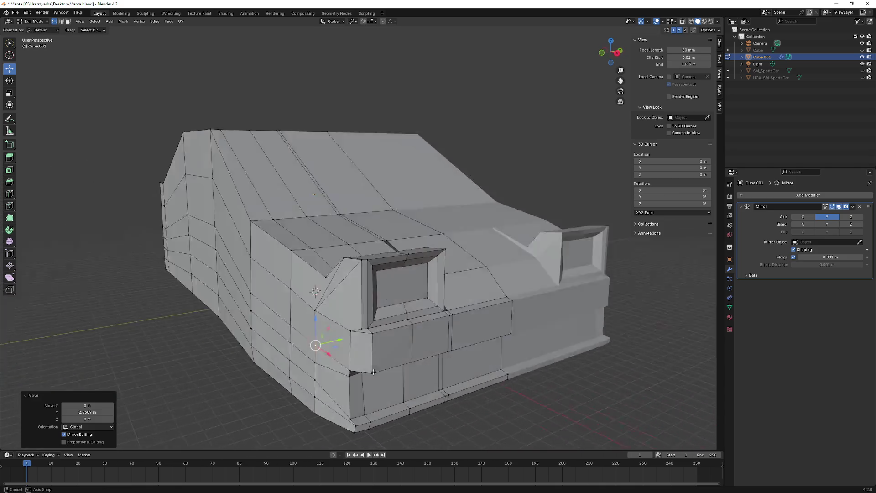
- Shift the front corner selection along the Y axis to reshape the nose corner
middle_drag(367, 281, 416, 365)
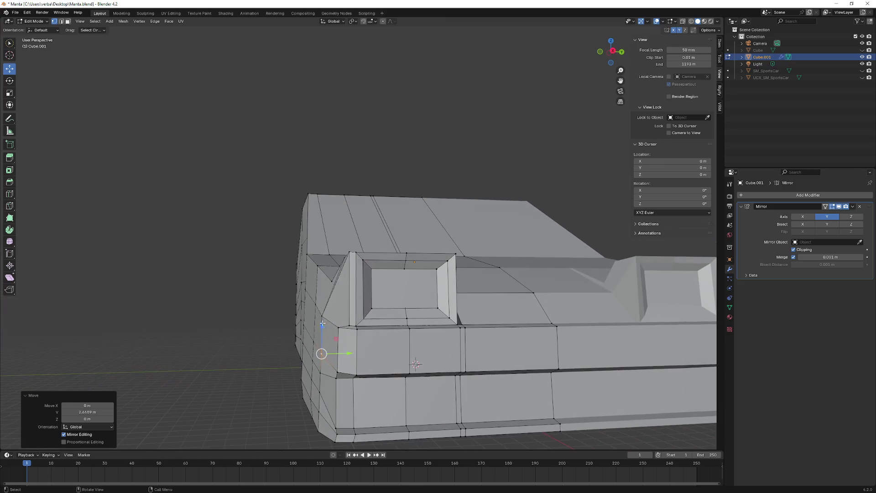
click(67, 23)
mouse_move(215, 180)
middle_down()
mouse_move(251, 211)
mouse_move(323, 325)
middle_up()
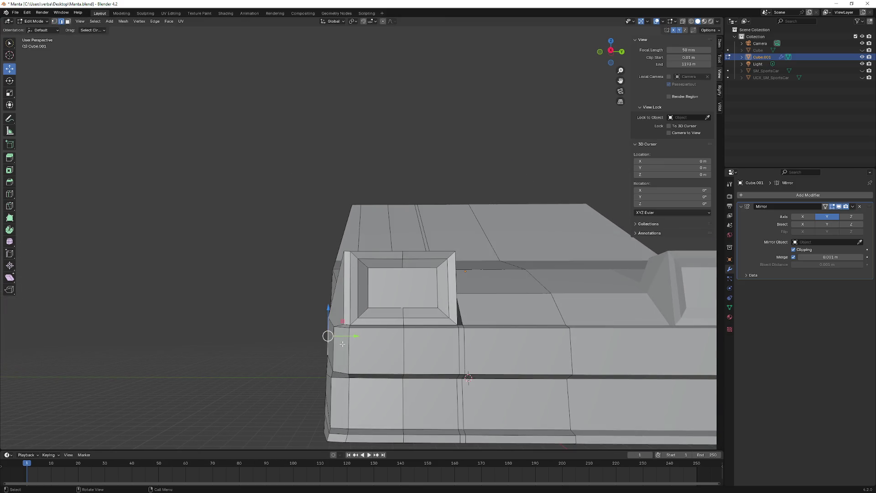
key(g)
key(y)
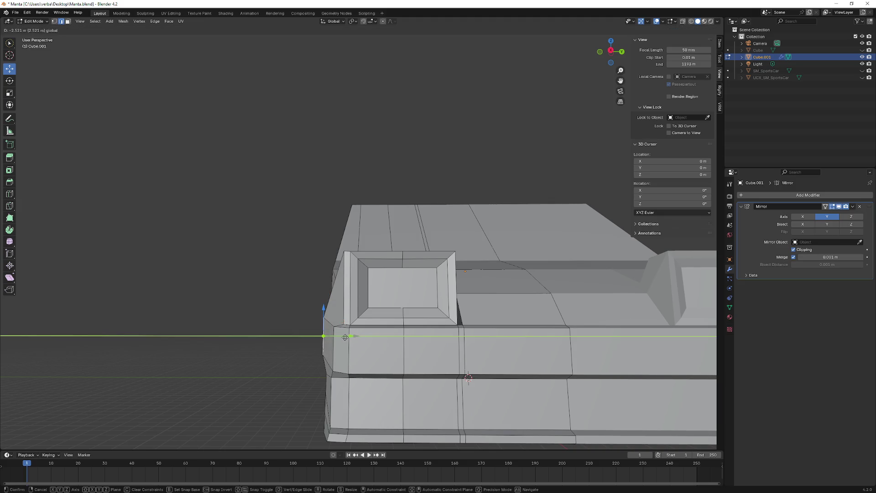
click(467, 377)
- Raise the side panel vertex along Z, then inspect the corner from a lower frontal view
mouse_move(467, 376)
middle_down()
mouse_move(369, 320)
mouse_move(316, 321)
middle_up()
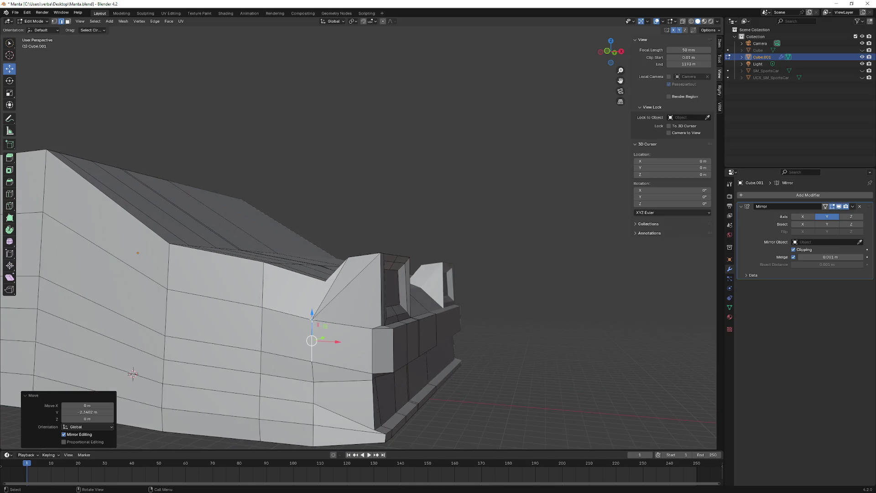
key(g)
key(z)
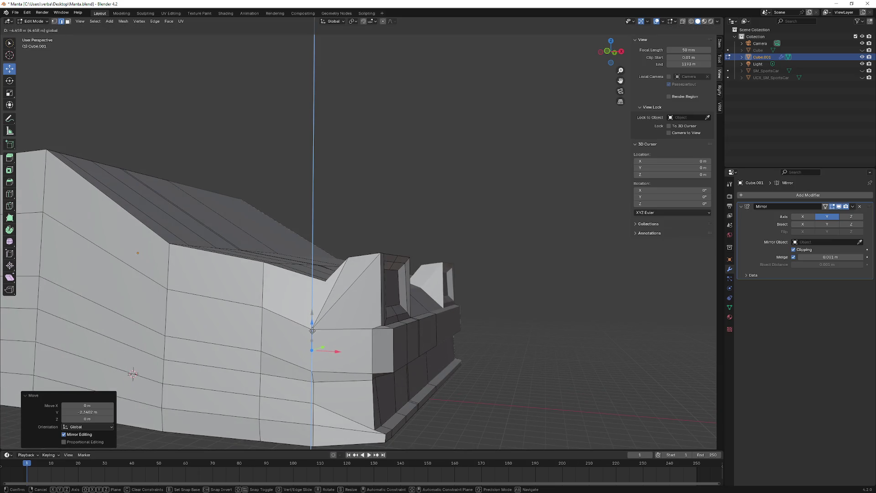
click(312, 331)
mouse_move(312, 330)
middle_down()
mouse_move(311, 372)
mouse_move(362, 281)
middle_up()
mouse_move(230, 431)
middle_down()
mouse_move(252, 377)
mouse_move(394, 346)
mouse_move(381, 354)
mouse_move(411, 377)
middle_up()
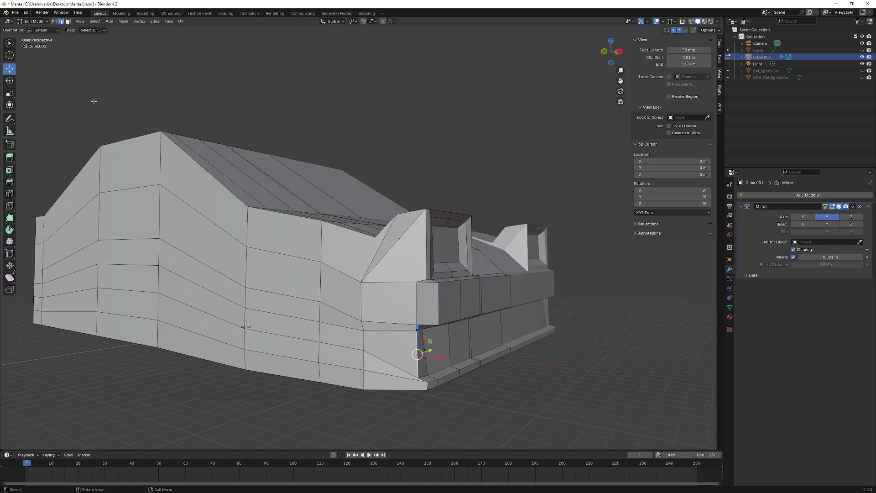
- Move the corner vertex vertically with the gizmo and nudge the lower corner face along Y
middle_drag(389, 265, 395, 327)
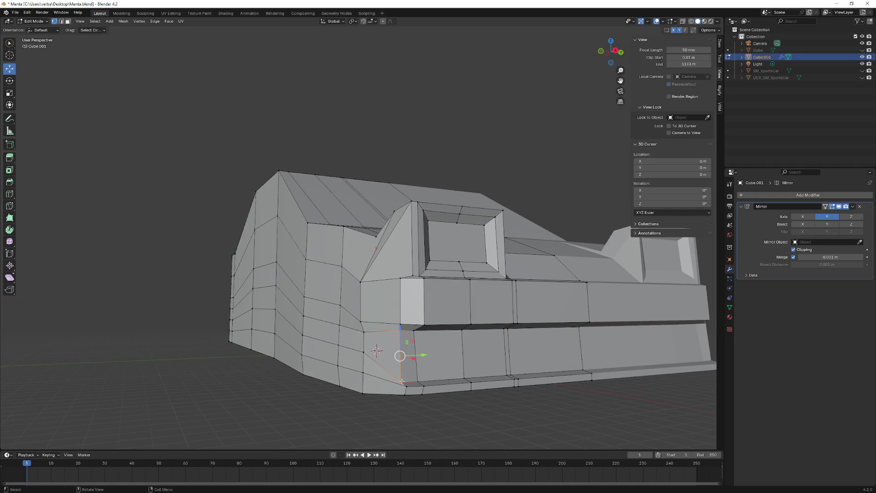
middle_drag(402, 381, 368, 353)
drag(364, 336, 335, 355)
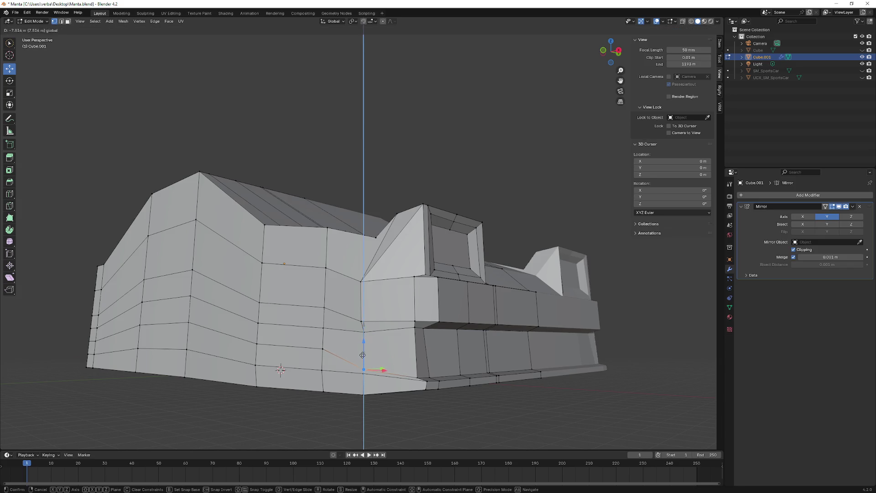
middle_drag(334, 355, 251, 261)
scroll(251, 261, up, 3)
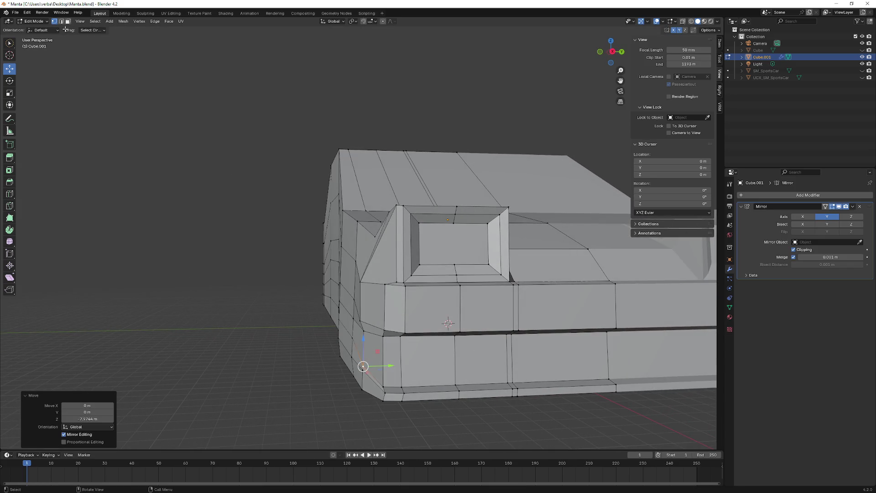
click(368, 338)
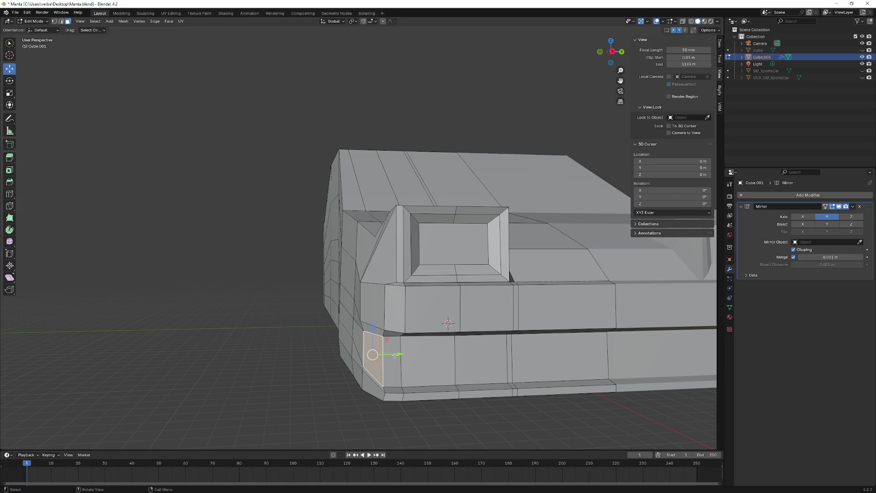
drag(396, 354, 399, 356)
click(401, 356)
- Slide the narrow lower front corner face about 0.35 m along Y
mouse_move(401, 355)
middle_down()
mouse_move(259, 334)
mouse_move(134, 335)
middle_up()
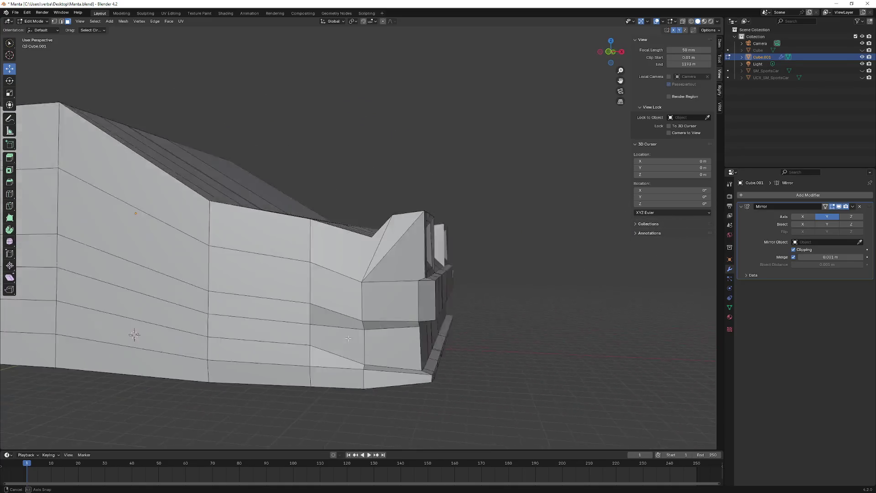
scroll(315, 339, down, 5)
mouse_move(348, 338)
middle_down()
mouse_move(314, 339)
mouse_move(350, 349)
mouse_move(415, 337)
middle_up()
scroll(315, 339, up, 5)
ctrl+click(315, 326)
key(g)
key(y)
click(373, 340)
click(335, 301)
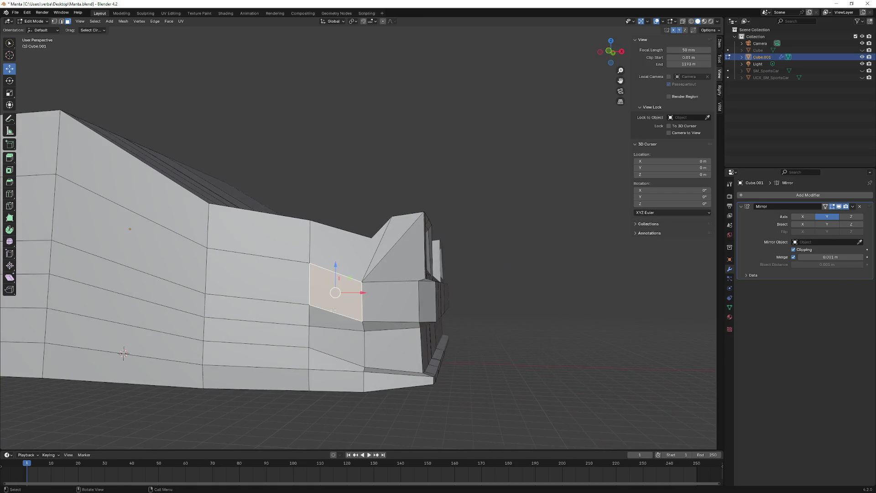
scroll(346, 322, down, 4)
scroll(347, 321, up, 4)
- With vertex selection enabled, lower a side panel vertex along Z
click(299, 296)
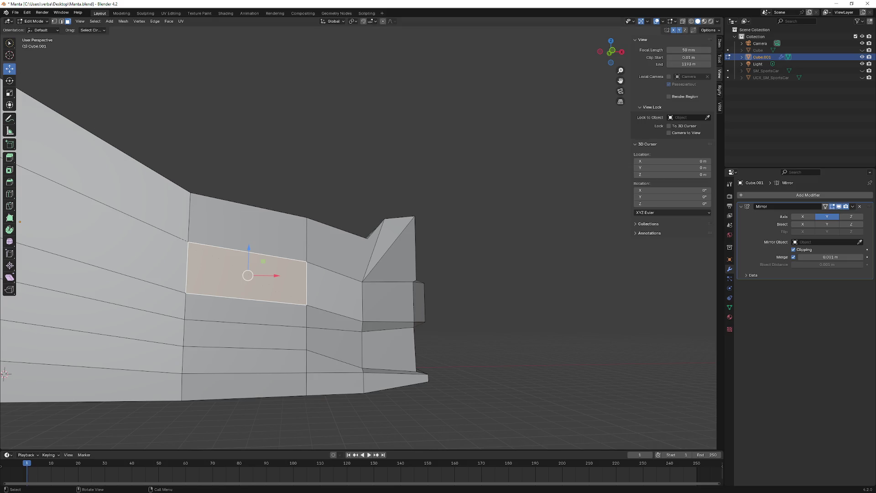
shift+click(54, 21)
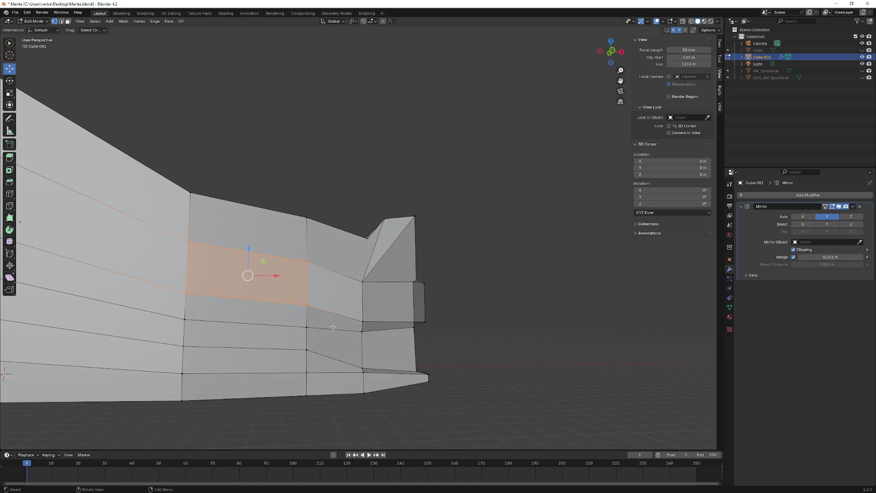
click(300, 328)
middle_drag(299, 328, 176, 334)
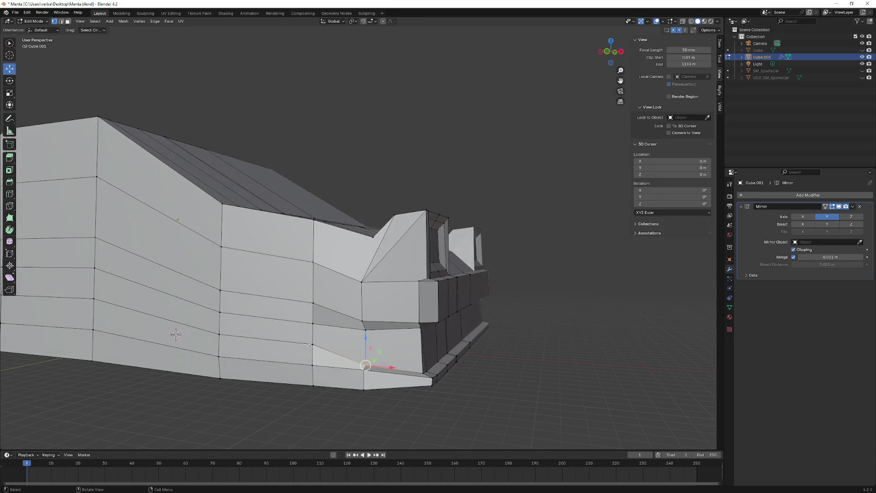
key(g)
key(z)
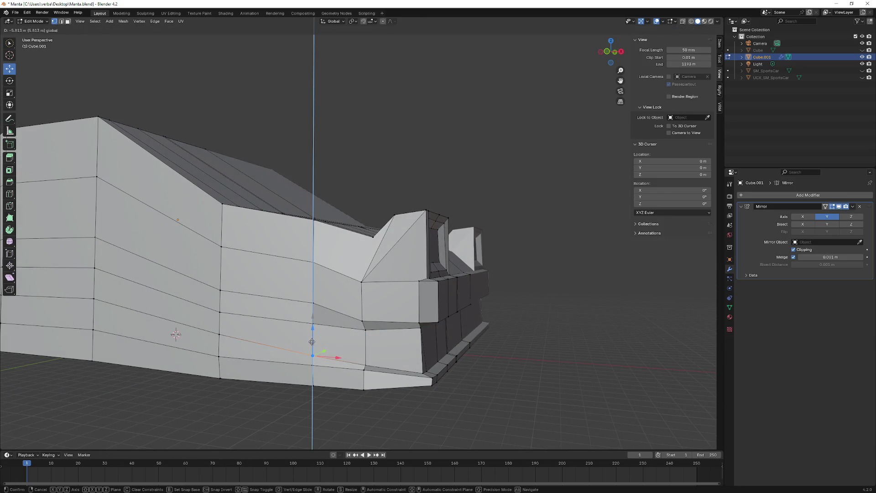
click(175, 334)
scroll(366, 368, up, 5)
scroll(366, 367, up, 3)
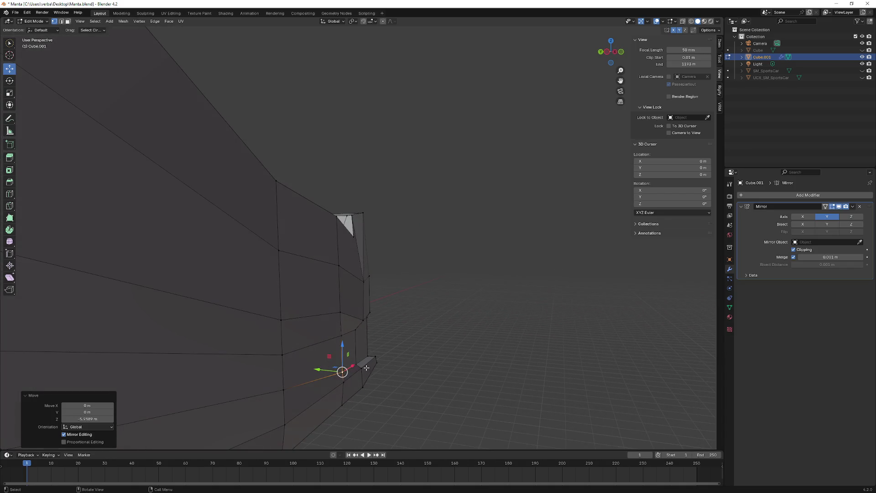
- Slide the lower front corner vertex about 3.1 m along Y in several adjustments
ctrl+click(343, 382)
key(g)
key(y)
click(343, 376)
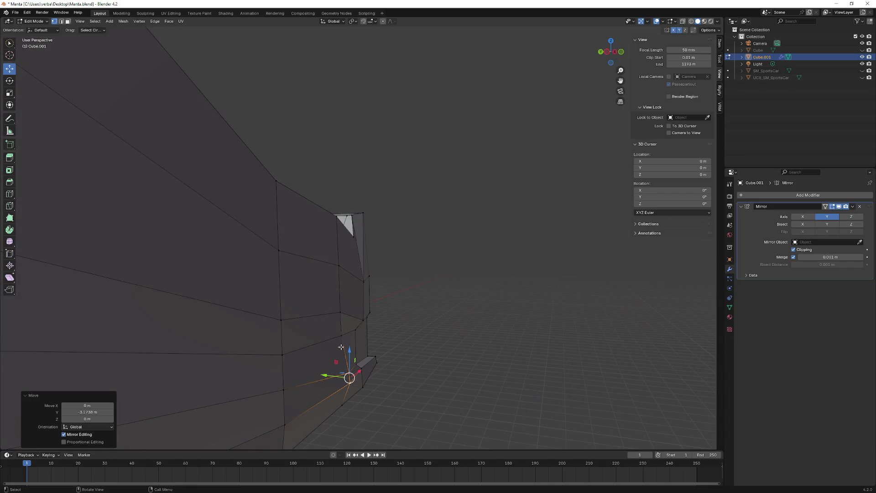
key(g)
key(y)
click(337, 334)
key(g)
key(y)
click(345, 309)
mouse_move(345, 310)
middle_down()
mouse_move(286, 312)
mouse_move(283, 343)
mouse_move(339, 316)
middle_up()
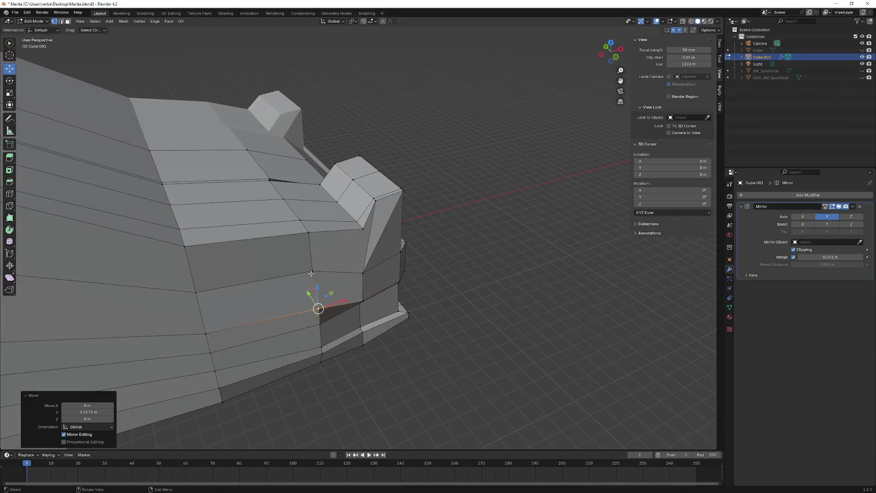
- Lower the side panel's upper edge loop along Z in two passes so it meets the front corner
middle_drag(339, 316, 317, 242)
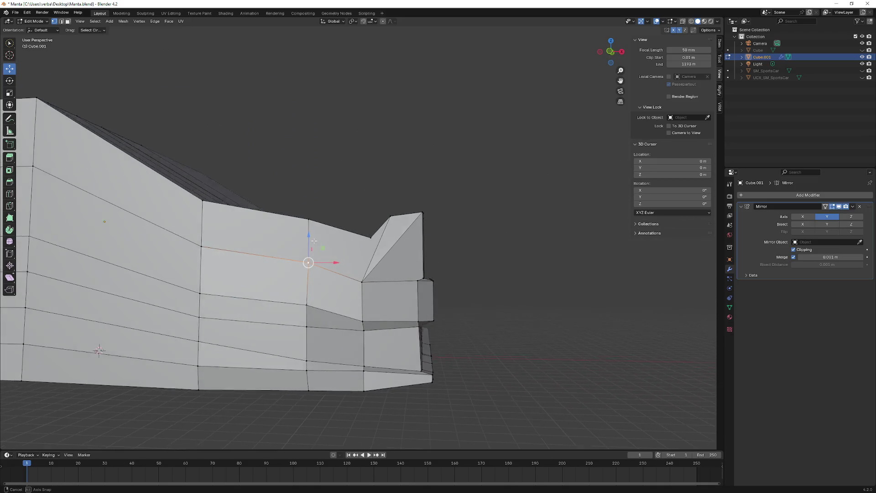
key(g)
key(z)
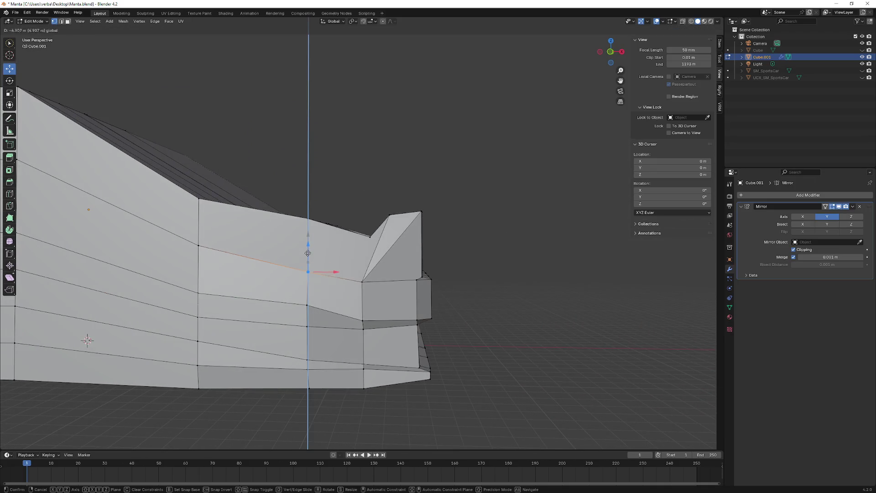
click(307, 274)
mouse_move(307, 275)
middle_down()
mouse_move(268, 262)
mouse_move(322, 262)
middle_up()
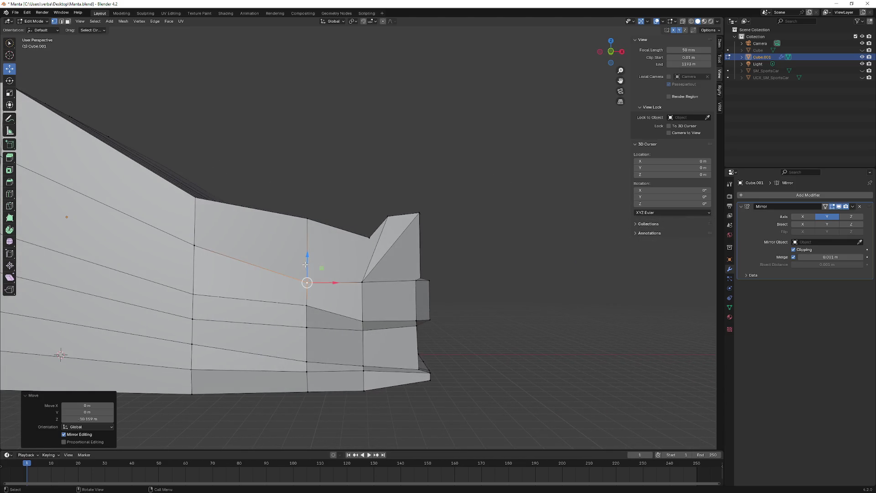
key(g)
key(z)
click(310, 270)
mouse_move(310, 271)
middle_down()
mouse_move(302, 265)
mouse_move(367, 260)
mouse_move(357, 243)
middle_up()
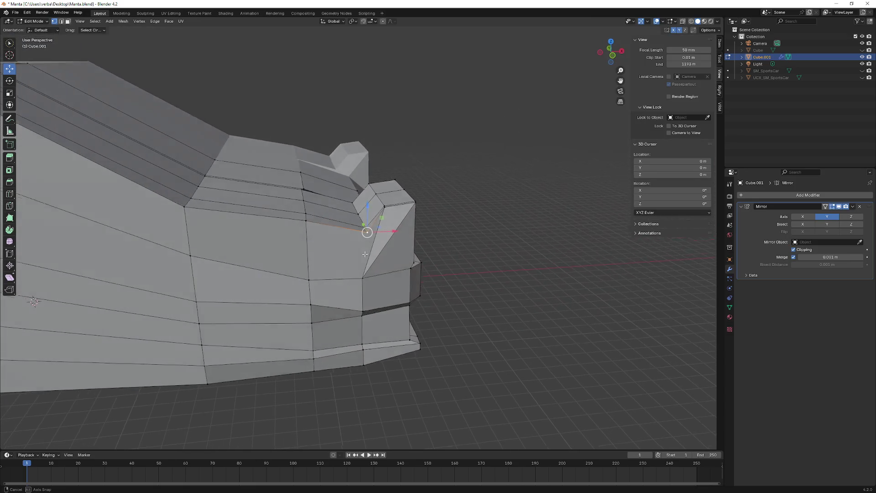
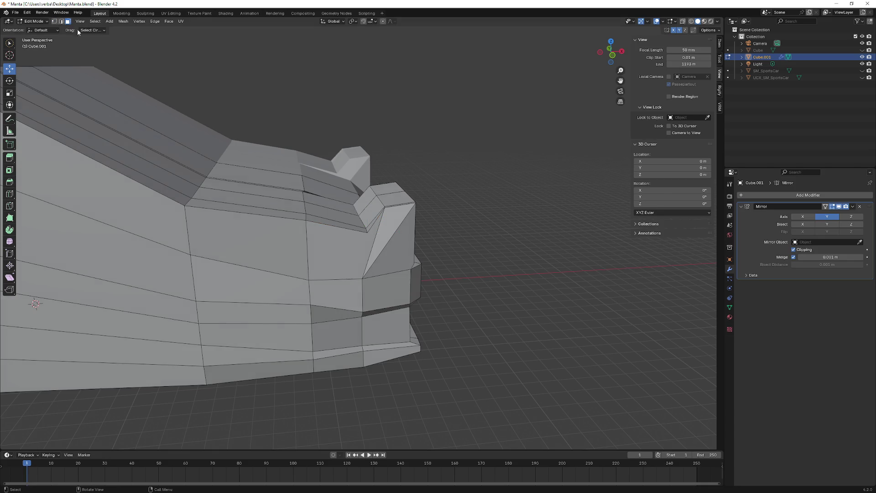
- Delete the front-corner face beside the headlight recess, leaving an opening
click(351, 259)
middle_drag(351, 259, 334, 253)
key(x)
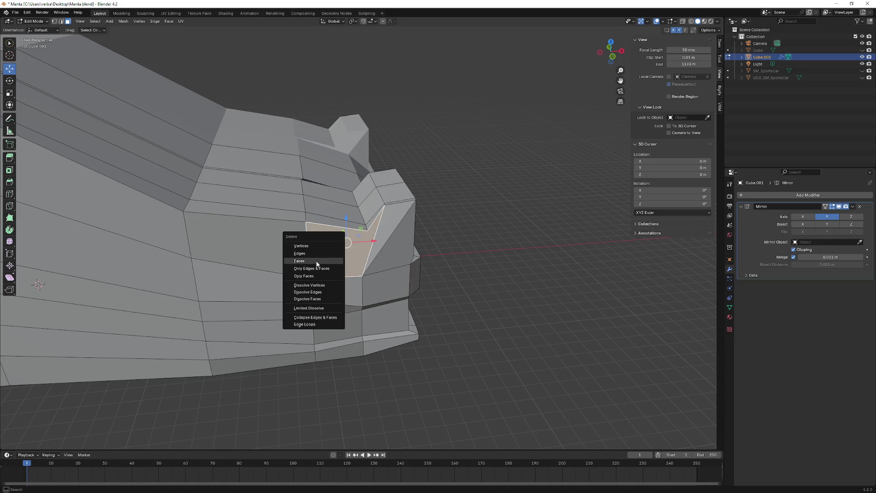
click(316, 264)
middle_drag(317, 264, 312, 201)
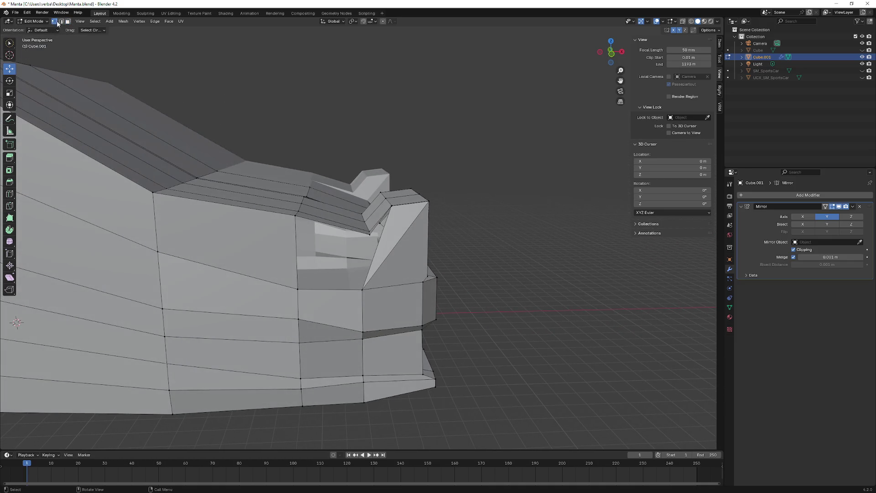
middle_drag(57, 23, 288, 296)
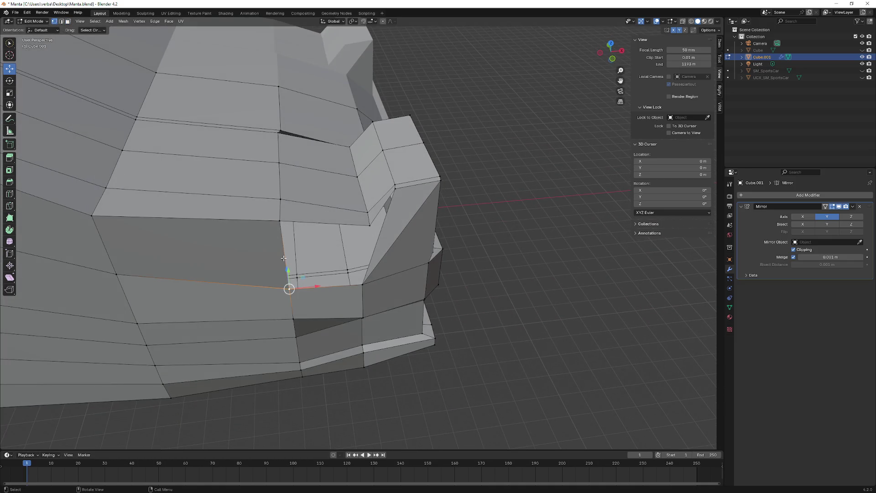
- Fill the opening with a new face, undo it, and reselect the vertex path around the corner edge
ctrl+click(279, 222)
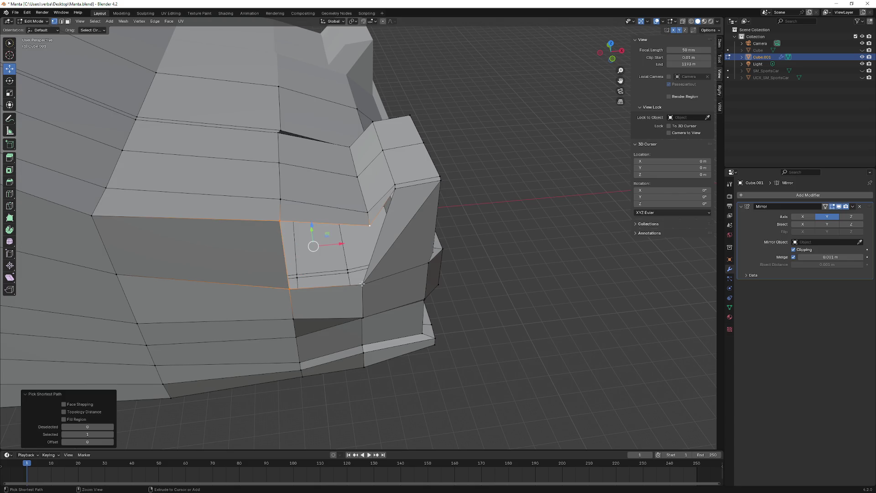
key(f)
key(ctrl+z)
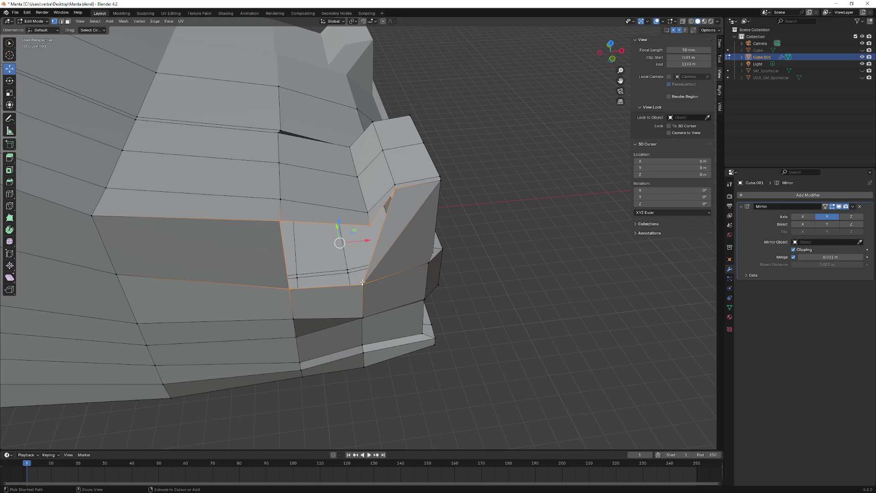
click(369, 215)
ctrl+click(361, 282)
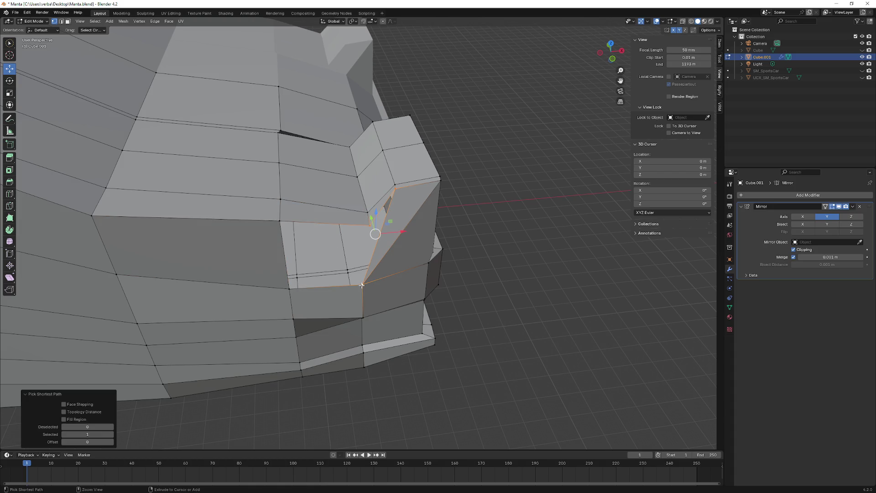
click(369, 225)
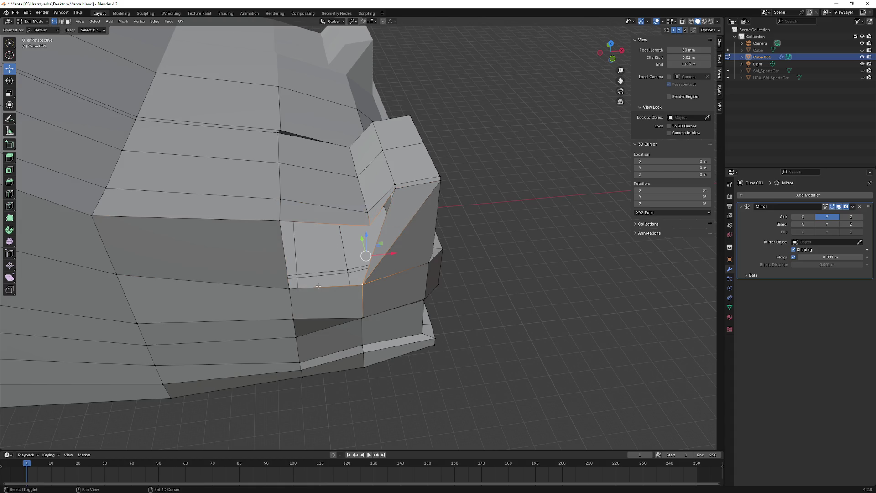
click(322, 251)
click(370, 225)
ctrl+click(363, 282)
click(394, 195)
mouse_move(385, 206)
middle_down()
mouse_move(382, 226)
mouse_move(401, 254)
mouse_move(399, 242)
middle_up()
- Pull the corner vertex along the Y axis to angle the fender edge, then clear the selection
key(g)
key(y)
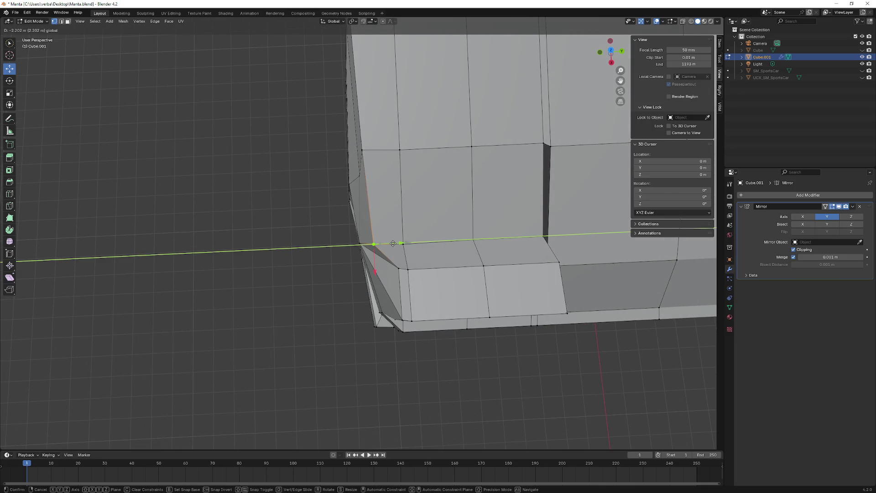
click(392, 243)
mouse_move(392, 243)
middle_down()
mouse_move(466, 208)
mouse_move(394, 204)
mouse_move(415, 248)
mouse_move(379, 284)
mouse_move(424, 245)
middle_up()
click(415, 248)
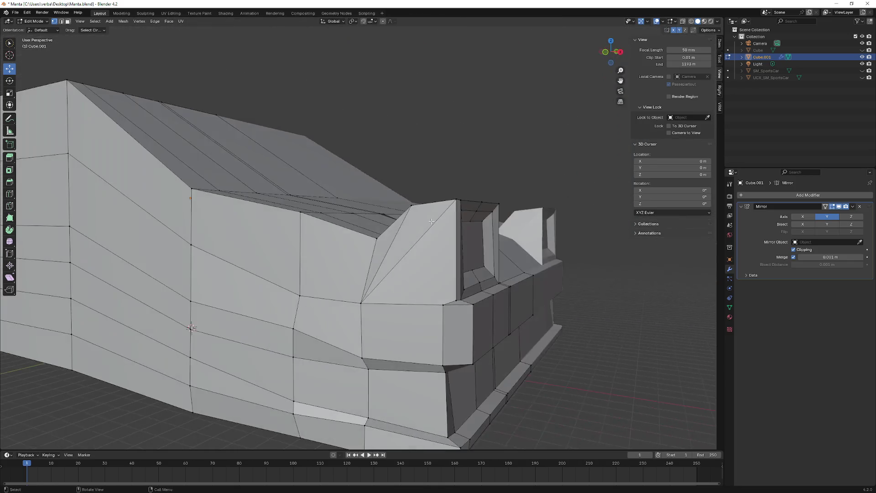
- Delete the triangular front face, try filling the hole, and undo back to the original
mouse_move(303, 151)
middle_down()
mouse_move(405, 233)
mouse_move(425, 276)
middle_up()
click(404, 233)
key(x)
click(402, 249)
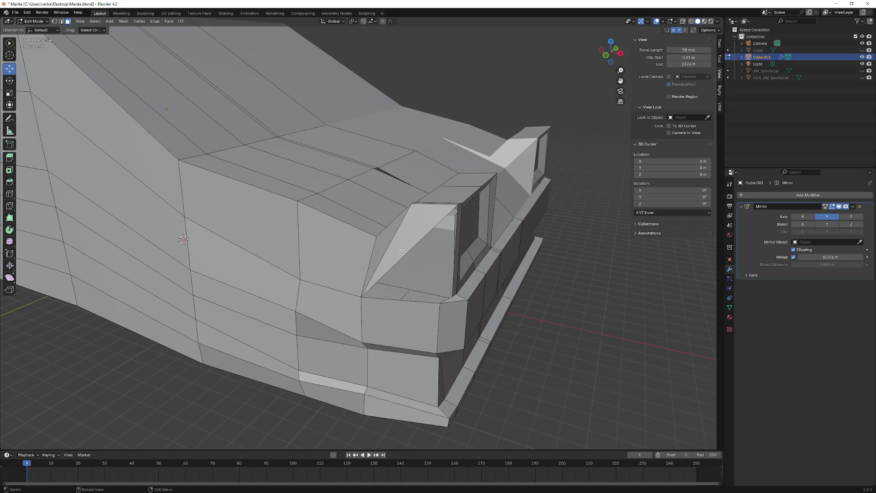
key(f)
right_click(396, 249)
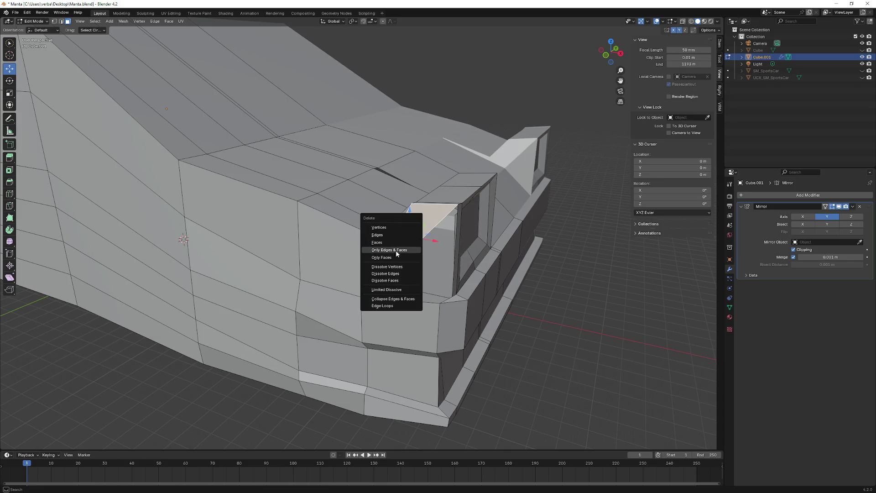
middle_drag(514, 248, 586, 293)
click(587, 293)
key(ctrl+z)
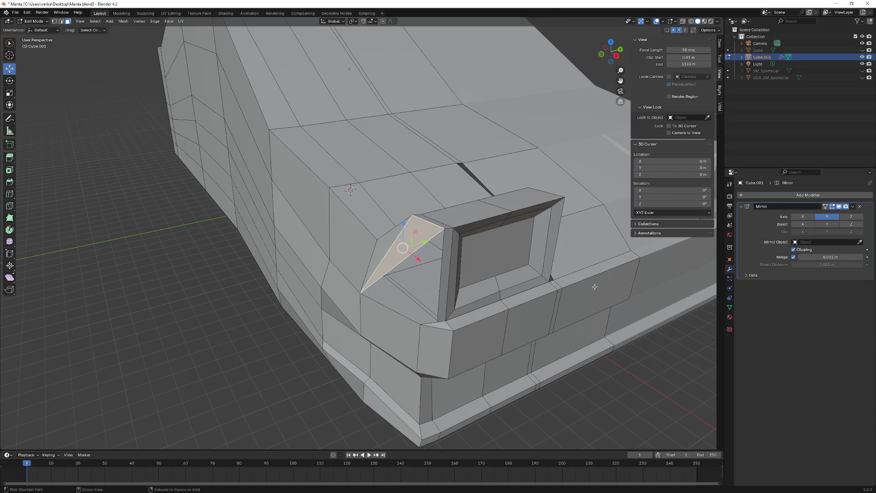
- Delete the triangular face again, undo, and dismiss the delete options without deleting
key(x)
key(Escape)
key(x)
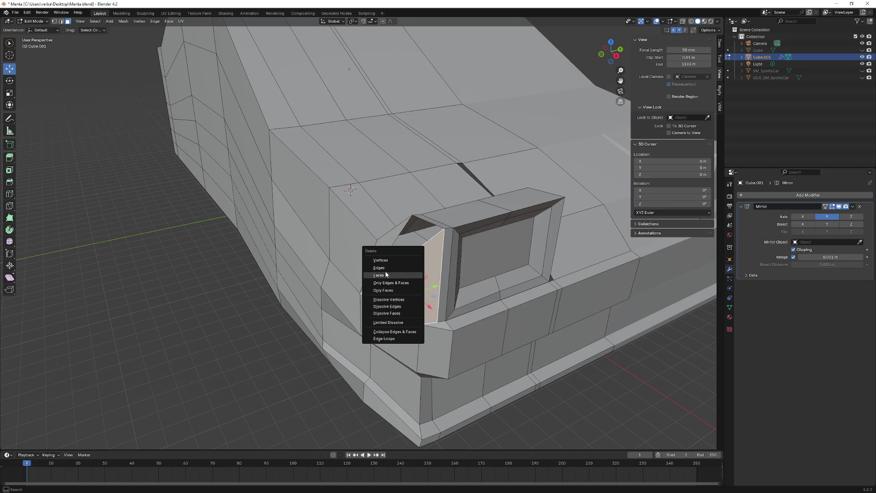
click(386, 271)
key(ctrl+z)
mouse_move(386, 271)
middle_down()
mouse_move(371, 240)
mouse_move(410, 272)
mouse_move(368, 242)
mouse_move(366, 263)
middle_up()
scroll(372, 240, up, 2)
key(x)
key(Escape)
- In vertex select, pick the corner vertex path and fill it with a new face closing the corner
click(378, 241)
click(54, 21)
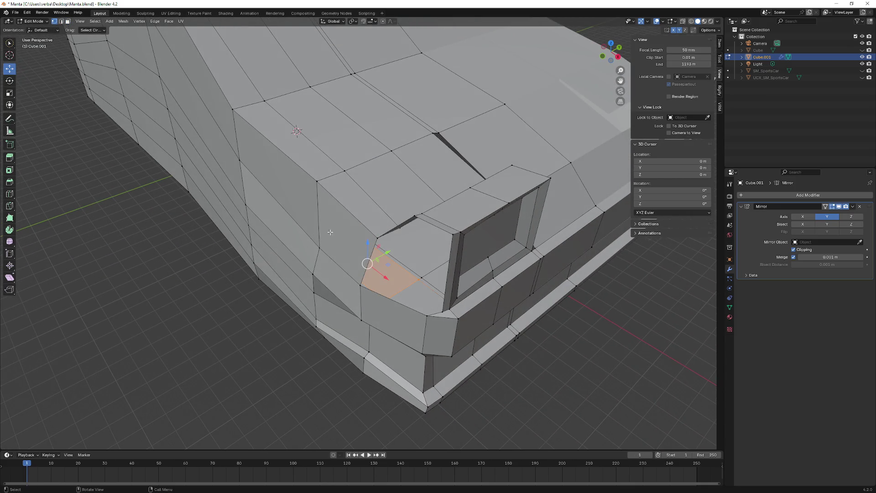
ctrl+click(376, 241)
middle_drag(375, 241, 416, 329)
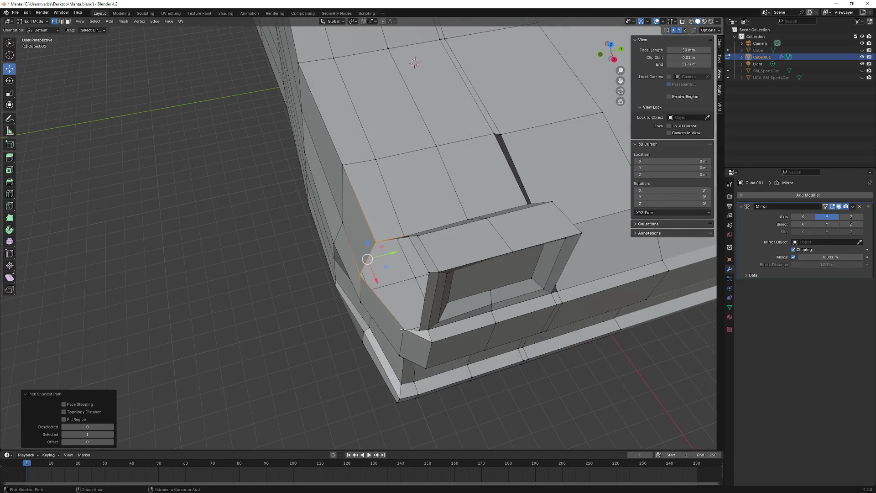
ctrl+click(416, 331)
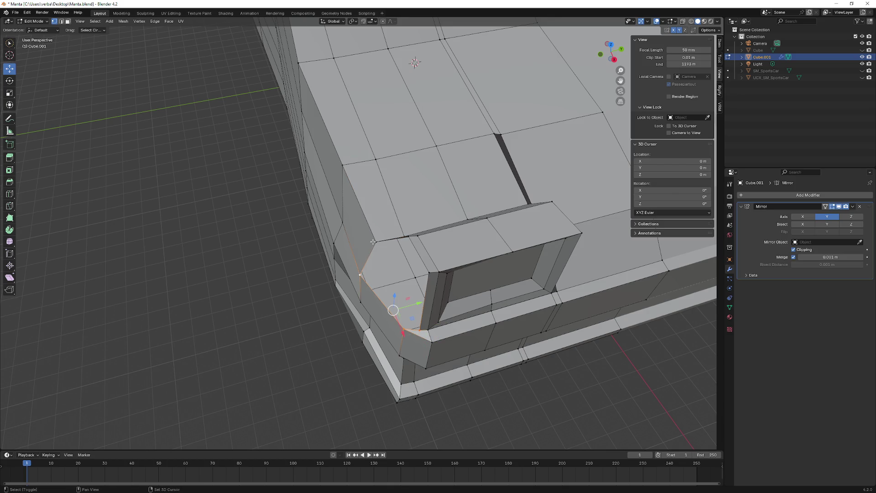
key(f)
key(alt+a)
mouse_move(365, 199)
middle_down()
mouse_move(304, 229)
mouse_move(333, 254)
mouse_move(383, 240)
middle_up()
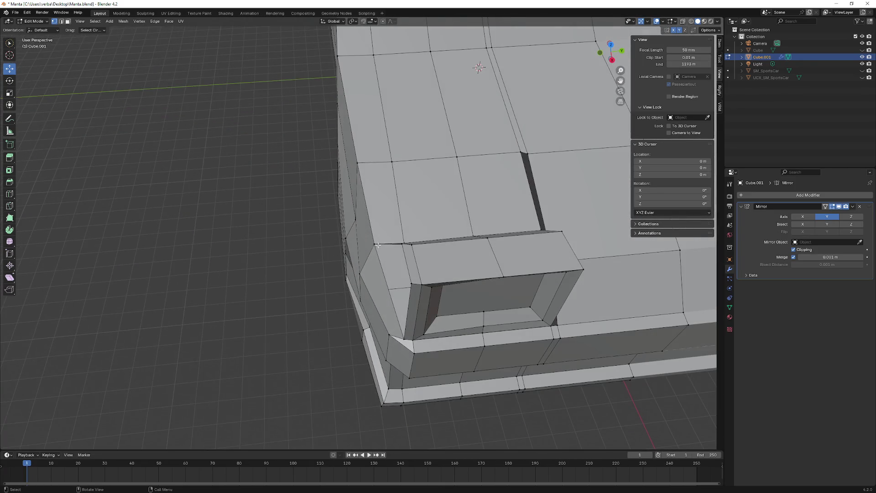
click(377, 236)
middle_drag(436, 236, 438, 273)
scroll(439, 274, down, 4)
scroll(441, 308, up, 4)
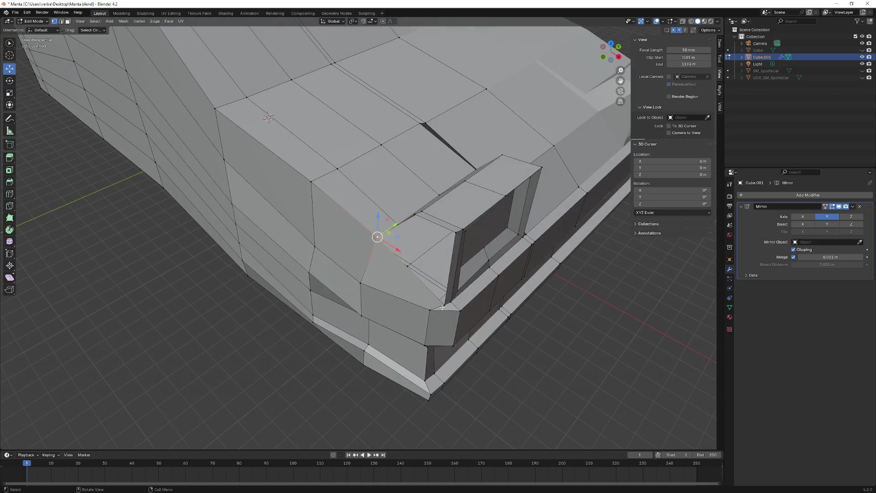
- Move the corner vertex in Z then Y to line it up with the headlight frame
mouse_move(426, 223)
middle_down()
mouse_move(373, 197)
mouse_move(410, 299)
middle_up()
key(alt+a)
middle_drag(465, 294, 504, 331)
key(g)
key(z)
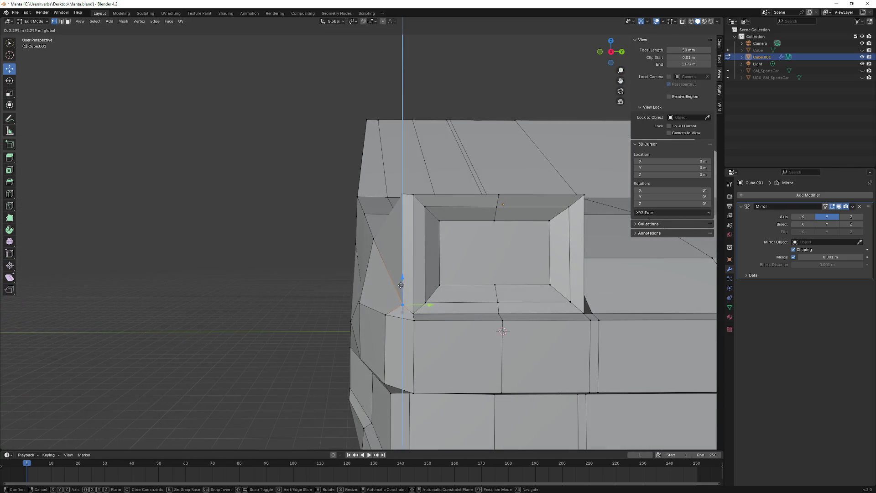
click(504, 329)
key(g)
key(y)
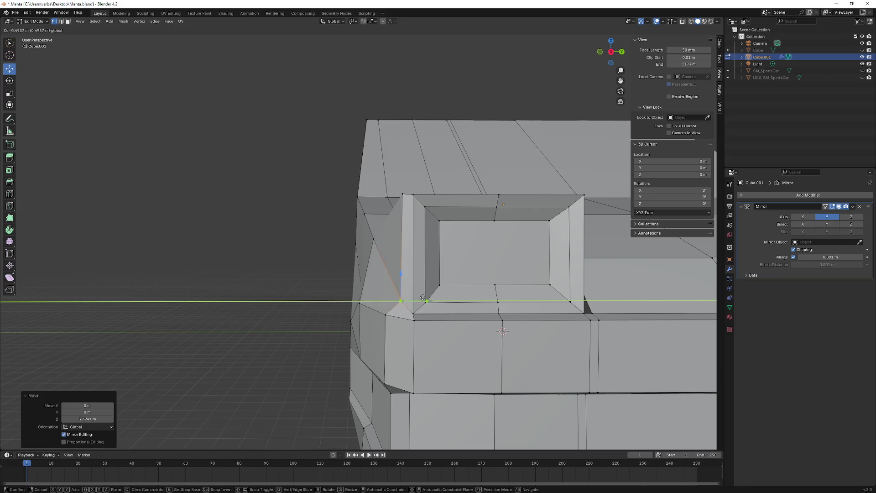
click(428, 298)
- Refine the vertex with another Z move and Y move to match the headlight frame
key(g)
key(z)
click(417, 295)
key(g)
key(y)
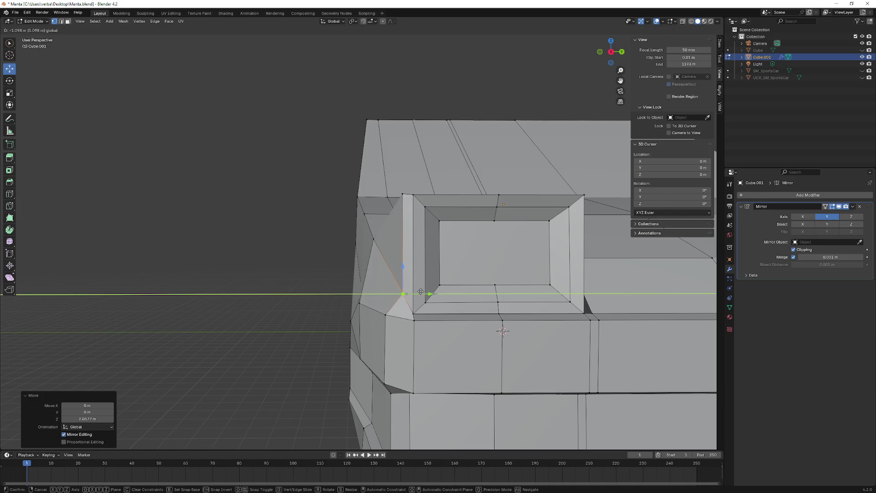
click(420, 292)
mouse_move(420, 291)
middle_down()
mouse_move(413, 225)
mouse_move(438, 260)
mouse_move(424, 228)
middle_up()
- Select the edge path beside the headlight and drag it lower in Z
ctrl+click(441, 263)
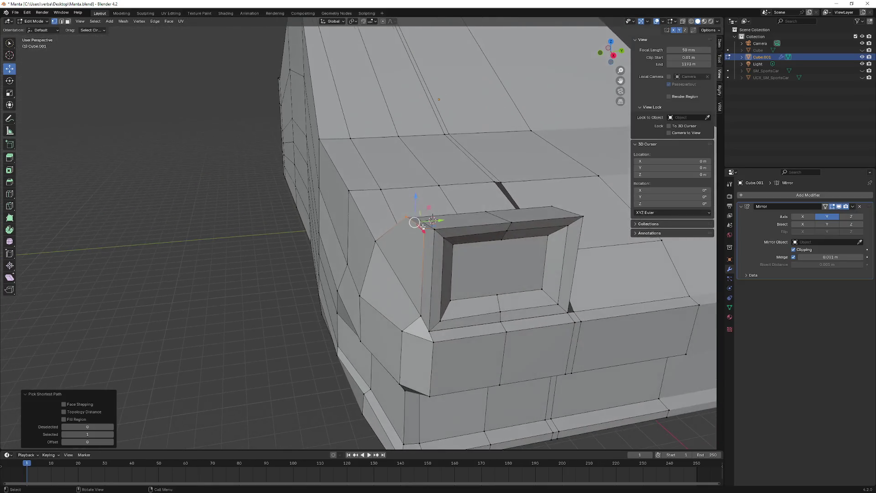
drag(413, 203, 413, 242)
mouse_move(412, 243)
middle_down()
mouse_move(464, 248)
mouse_move(404, 214)
middle_up()
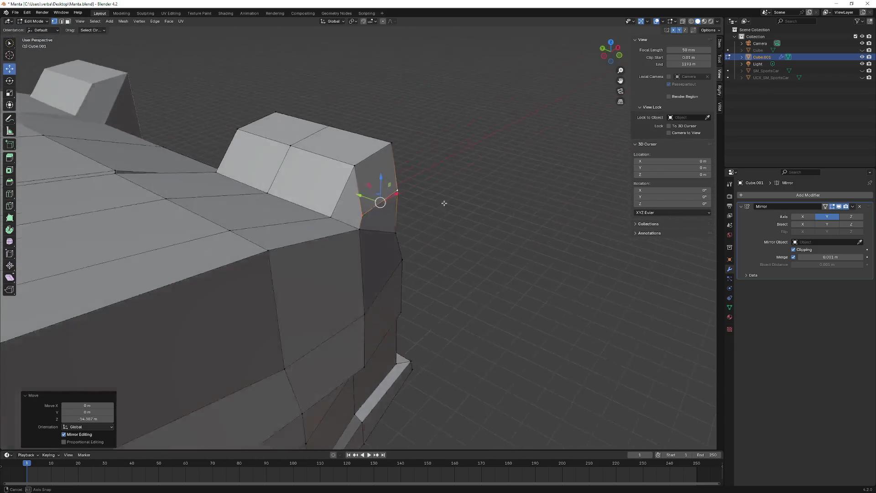
middle_drag(403, 214, 438, 247)
scroll(404, 214, up, 3)
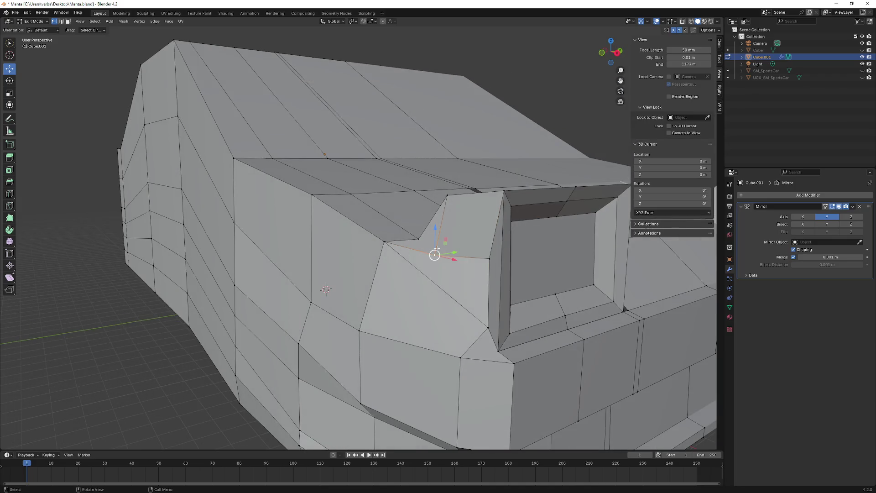
- Adjust two corner vertices vertically, then shift the second along Y toward the recess
key(g)
key(z)
click(434, 245)
click(488, 288)
key(g)
key(z)
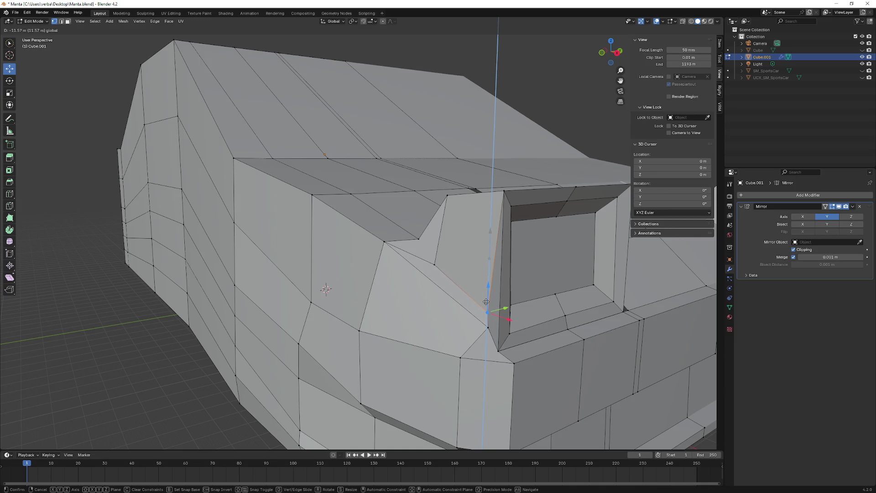
click(486, 301)
scroll(486, 302, down, 3)
mouse_move(487, 301)
middle_down()
mouse_move(461, 273)
mouse_move(418, 268)
middle_up()
key(g)
key(y)
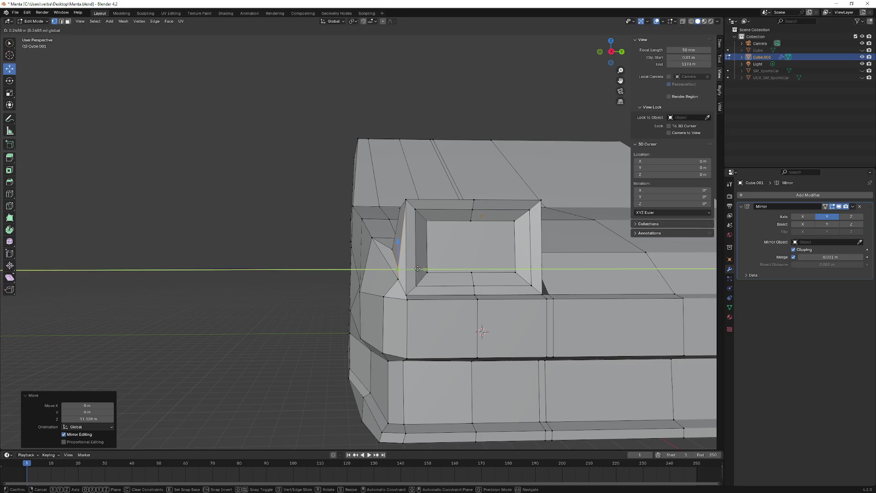
click(418, 269)
middle_drag(418, 269, 412, 266)
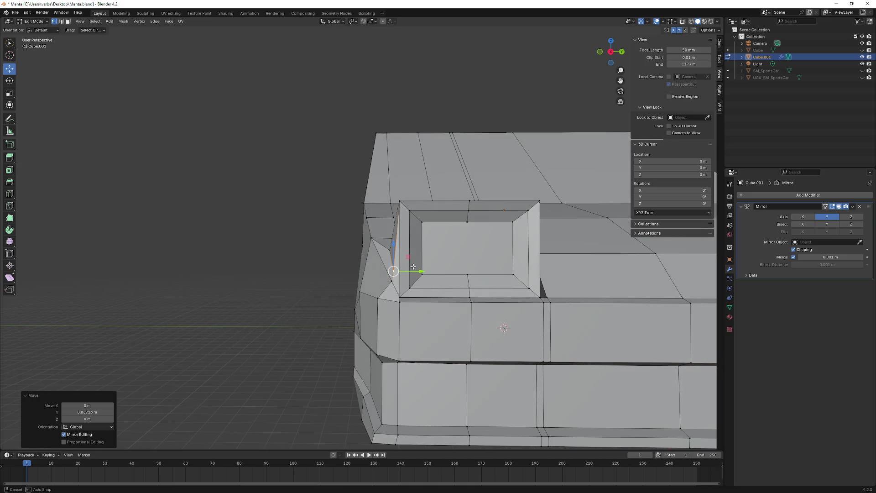
scroll(504, 327, down, 2)
- Move the vertex horizontally (Shift+Z) and then along X to line up with the recess edge
middle_drag(503, 327, 269, 296)
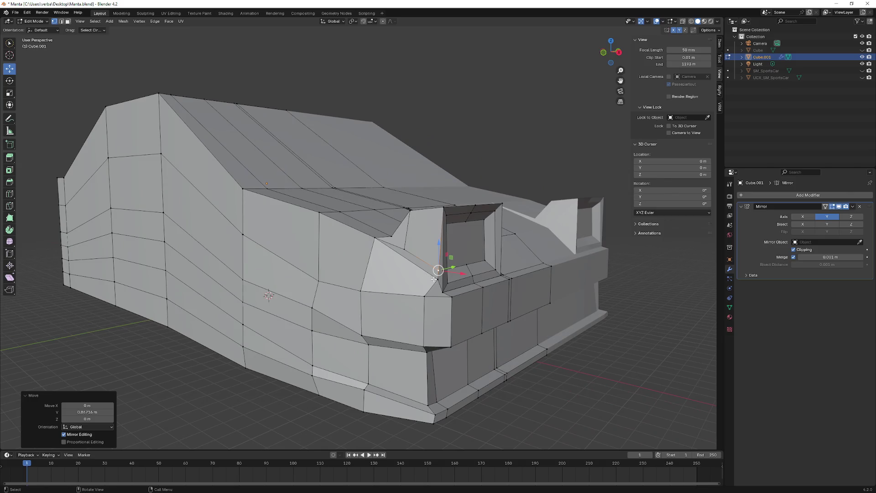
key(g)
key(shift+z)
click(269, 296)
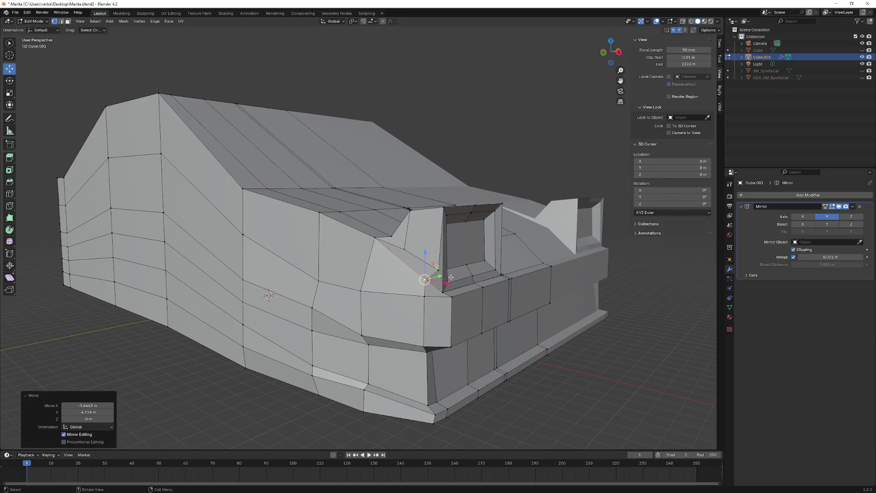
scroll(269, 296, up, 4)
mouse_move(268, 296)
middle_down()
mouse_move(405, 321)
mouse_move(419, 268)
mouse_move(408, 256)
middle_up()
key(g)
key(x)
click(404, 314)
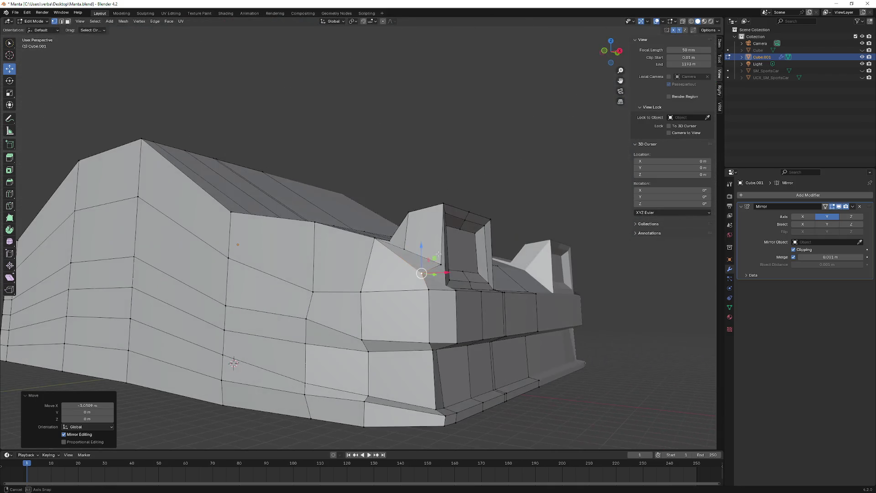
scroll(397, 247, up, 3)
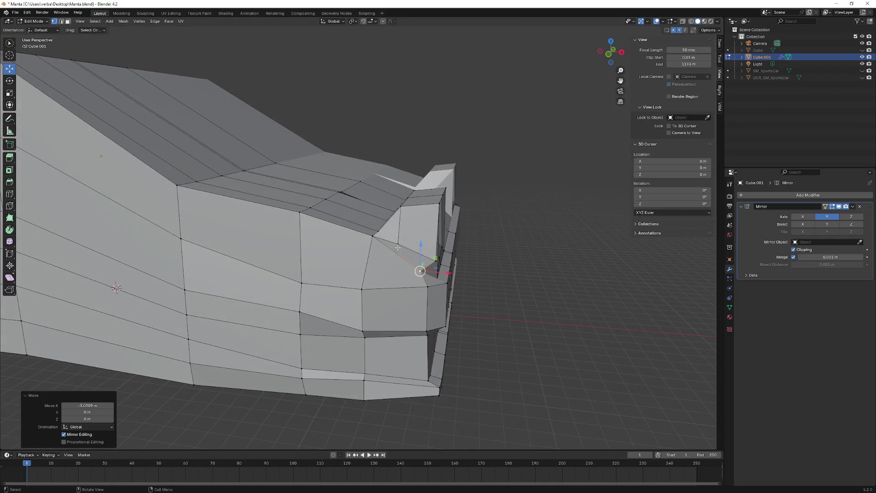
- Raise the vertex beside the headlight recess with two Z moves to meet the recess rim
click(373, 240)
key(g)
key(z)
click(368, 228)
mouse_move(368, 228)
middle_down()
mouse_move(381, 244)
mouse_move(417, 246)
middle_up()
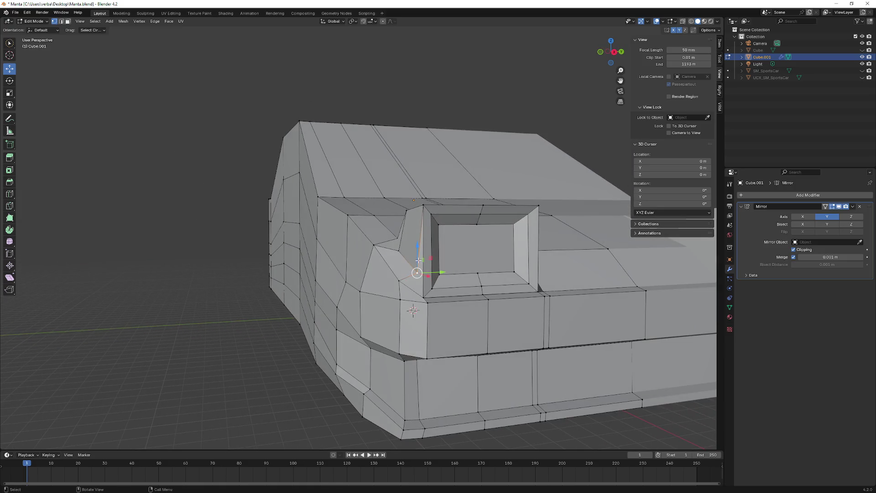
key(g)
key(z)
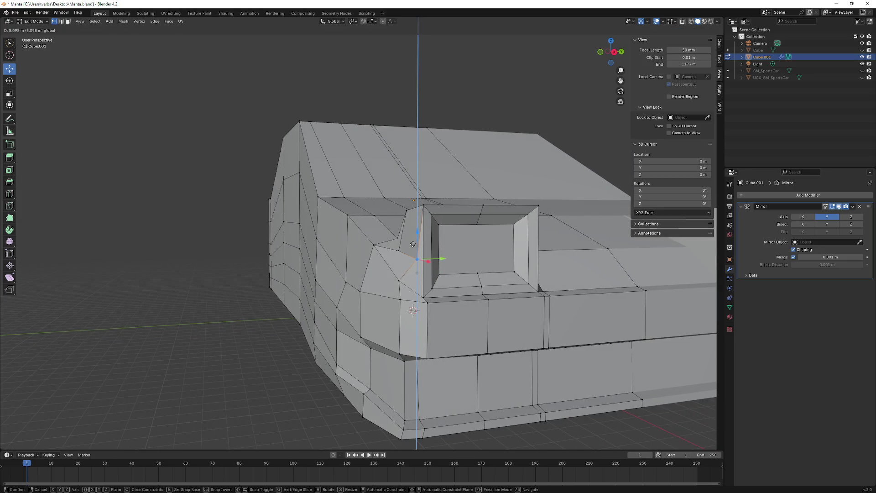
click(414, 270)
middle_drag(414, 270, 422, 268)
- Shift the lower fender corner vertex along Y to the recess base and start another Y move
key(g)
key(y)
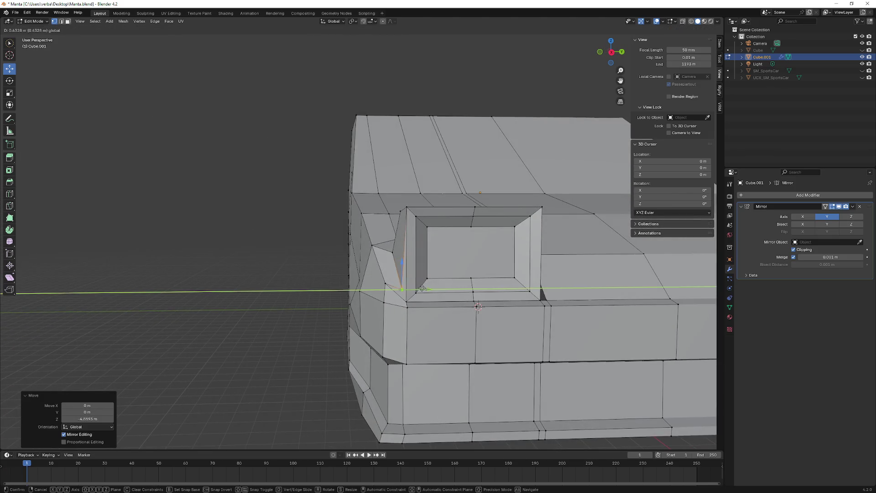
click(424, 289)
mouse_move(424, 288)
middle_down()
mouse_move(461, 238)
mouse_move(458, 249)
mouse_move(490, 249)
mouse_move(448, 310)
middle_up()
key(g)
key(y)
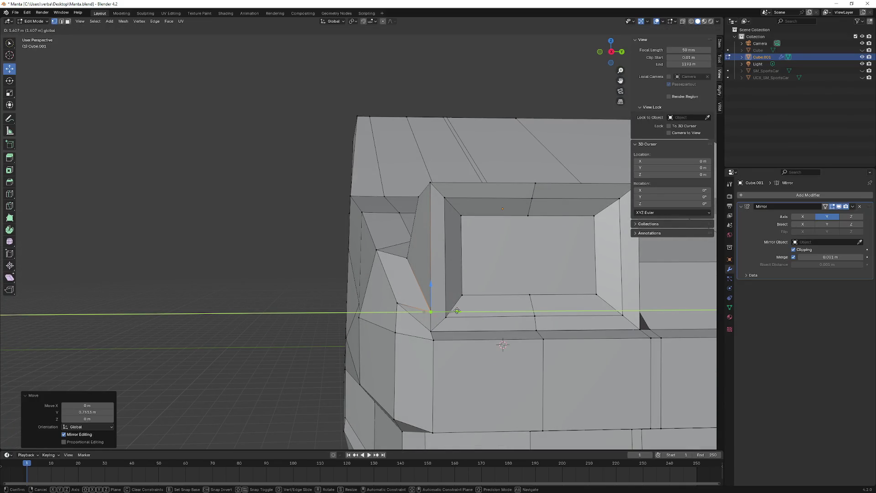
- Confirm the pending vertex move and offset the front-corner vertex along Y
click(457, 311)
middle_drag(456, 311, 253, 299)
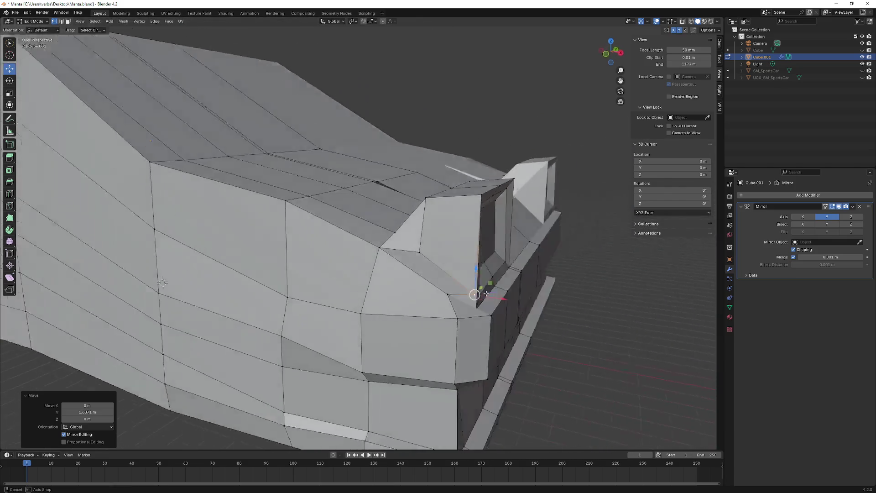
middle_drag(487, 301, 474, 304)
key(g)
key(y)
click(473, 305)
- Raise the same corner vertex along Z twice, then shift it sideways along X
key(g)
key(z)
click(473, 318)
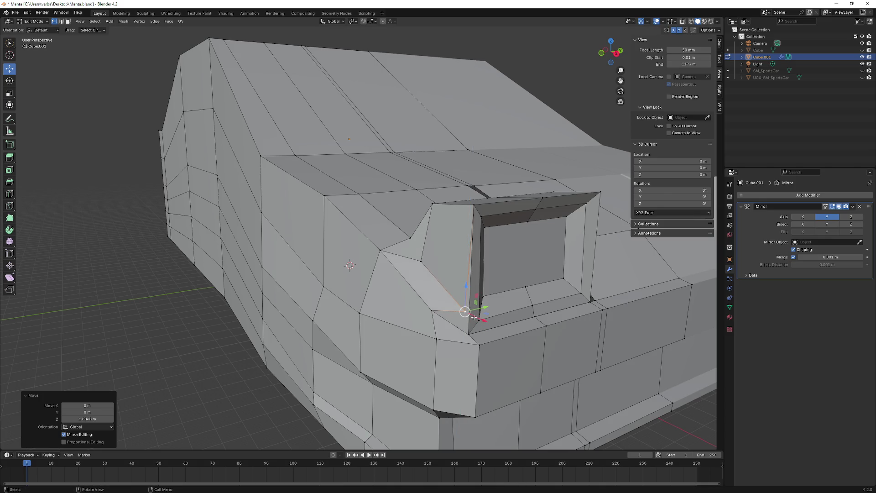
key(g)
key(z)
click(472, 303)
key(g)
key(x)
click(470, 301)
scroll(470, 301, up, 3)
mouse_move(470, 301)
middle_down()
mouse_move(465, 293)
mouse_move(453, 301)
middle_up()
- Move the next front-corner vertex along Y in two passes to meet the nose line
click(413, 264)
mouse_move(412, 265)
middle_down()
mouse_move(485, 262)
mouse_move(434, 255)
middle_up()
key(g)
key(y)
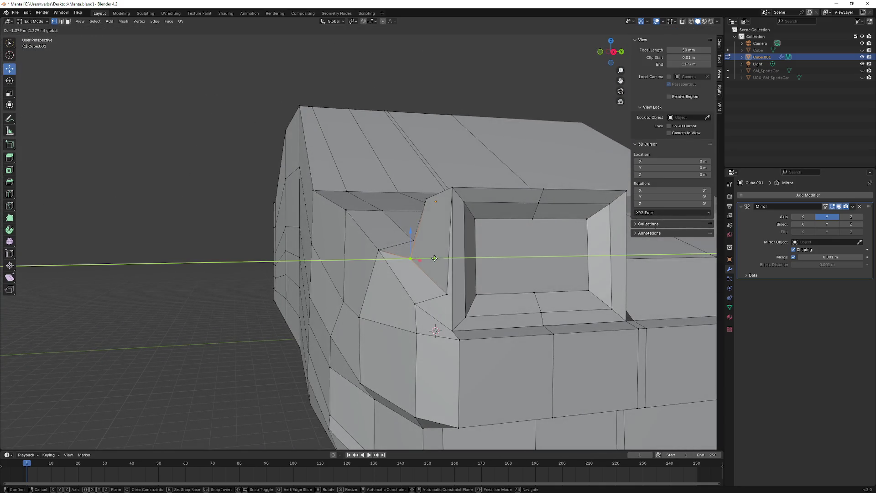
click(435, 331)
middle_drag(435, 331, 421, 291)
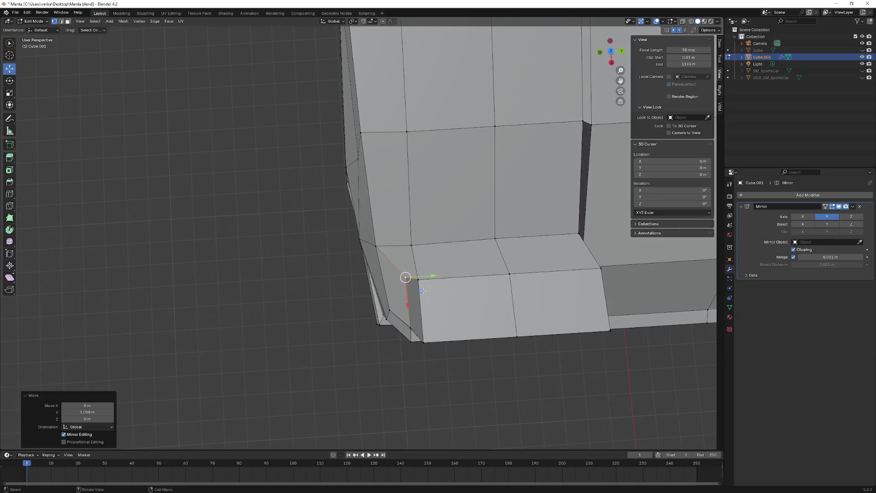
drag(433, 273, 437, 274)
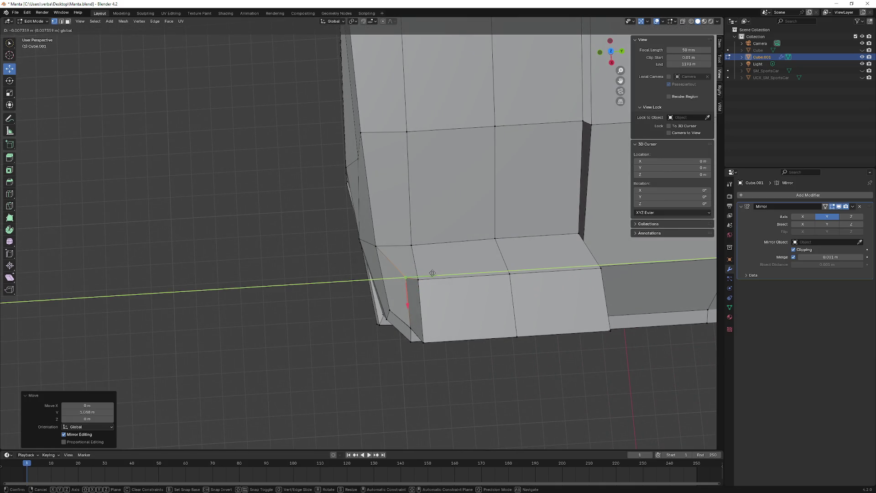
click(431, 273)
- Nudge the upper corner vertex along Y and inspect the corner from several angles
middle_drag(432, 273, 564, 231)
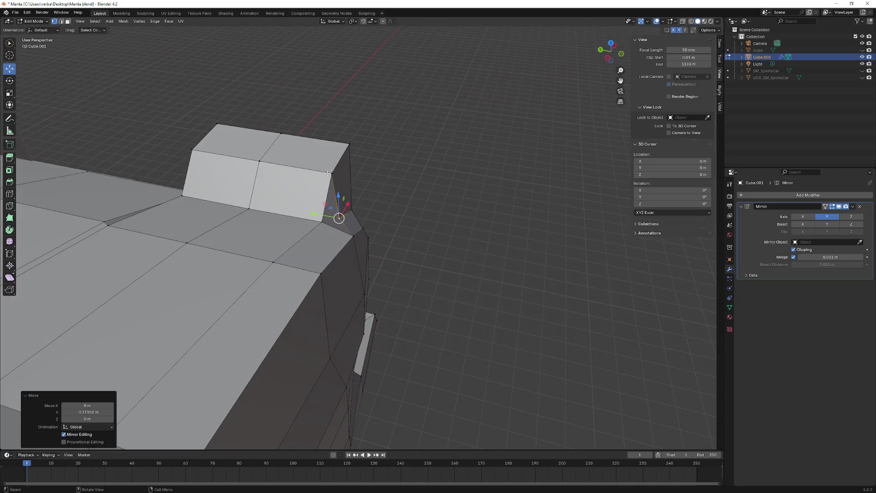
click(328, 174)
middle_drag(328, 173, 336, 183)
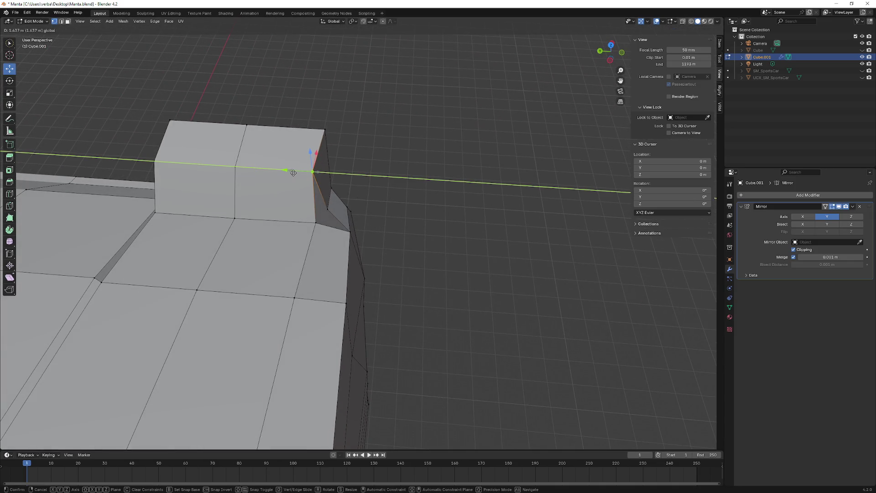
drag(302, 172, 293, 172)
mouse_move(293, 172)
middle_down()
mouse_move(386, 193)
mouse_move(329, 210)
mouse_move(386, 177)
middle_up()
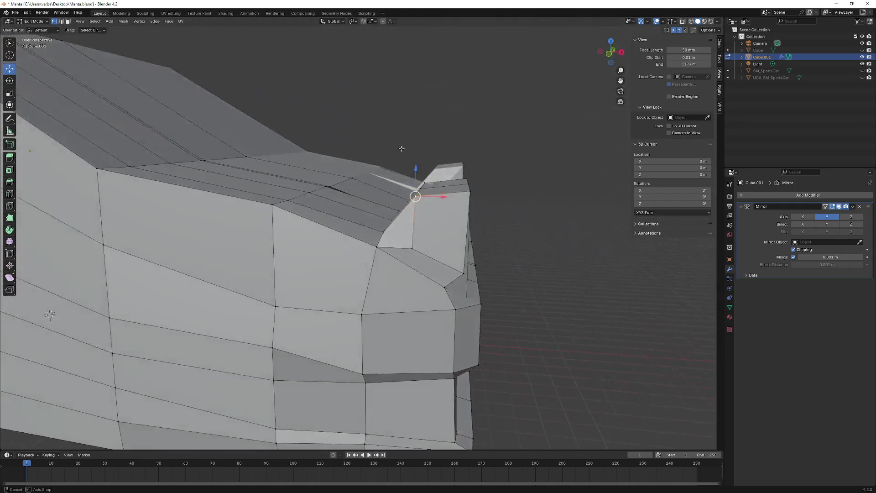
middle_drag(386, 178, 409, 192)
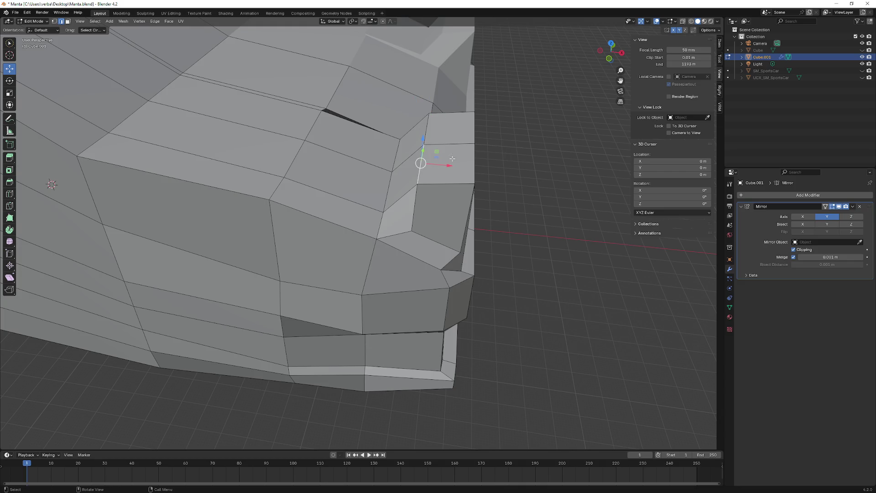
- Slide the front-corner edge vertex sideways along X toward the headlight
ctrl+click(432, 132)
middle_drag(432, 133, 457, 165)
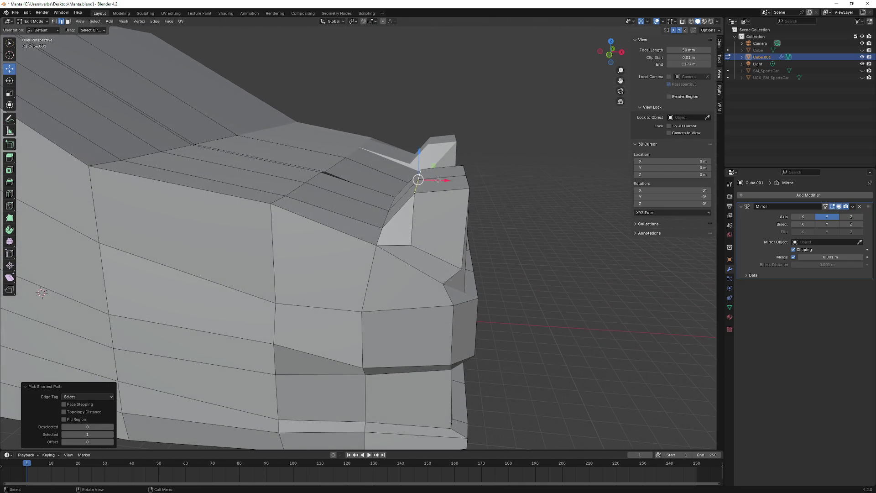
drag(439, 180, 460, 180)
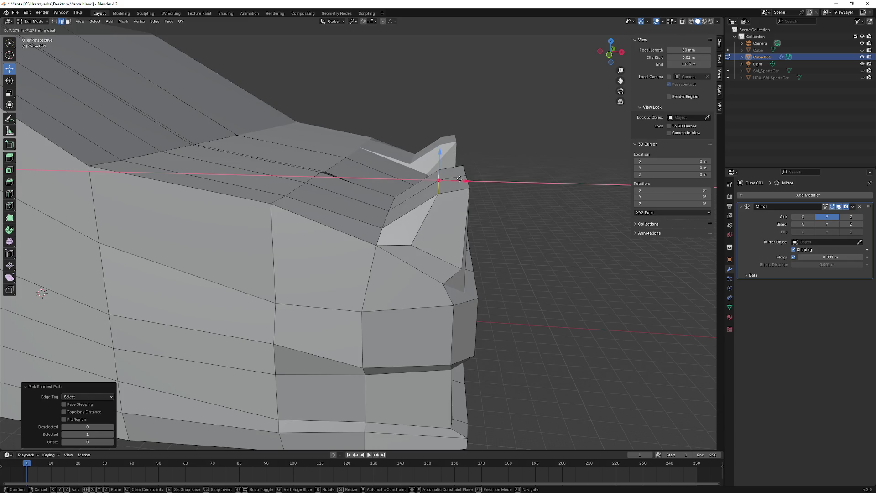
- Lower that vertex along Z, then orbit in close on the car's side
key(z)
click(464, 179)
key(g)
key(z)
key(Escape)
key(g)
key(x)
key(z)
click(454, 177)
mouse_move(454, 176)
middle_down()
mouse_move(504, 176)
mouse_move(381, 187)
mouse_move(401, 178)
mouse_move(413, 188)
mouse_move(365, 211)
middle_up()
scroll(382, 188, down, 3)
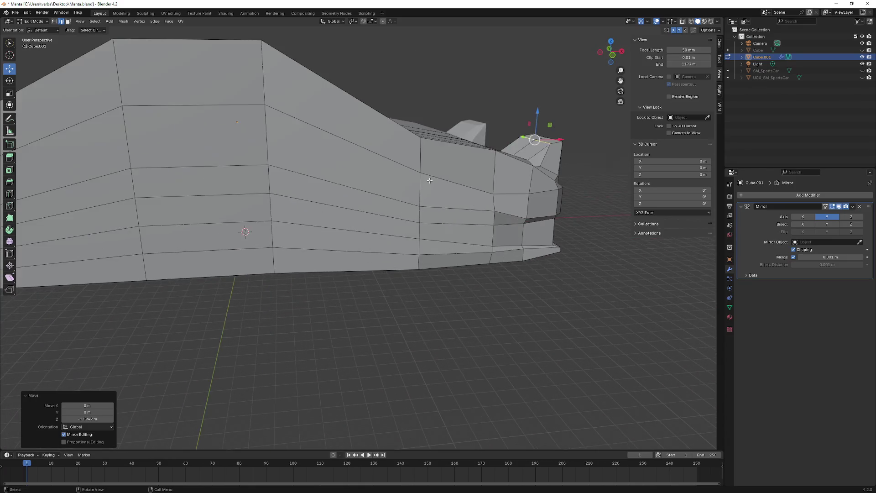
mouse_move(366, 211)
middle_down()
mouse_move(444, 190)
mouse_move(424, 178)
mouse_move(459, 213)
mouse_move(439, 206)
middle_up()
- Circle-select the column of side faces and delete them as Faces
key(c)
drag(438, 206, 431, 268)
key(Escape)
middle_drag(431, 268, 425, 259)
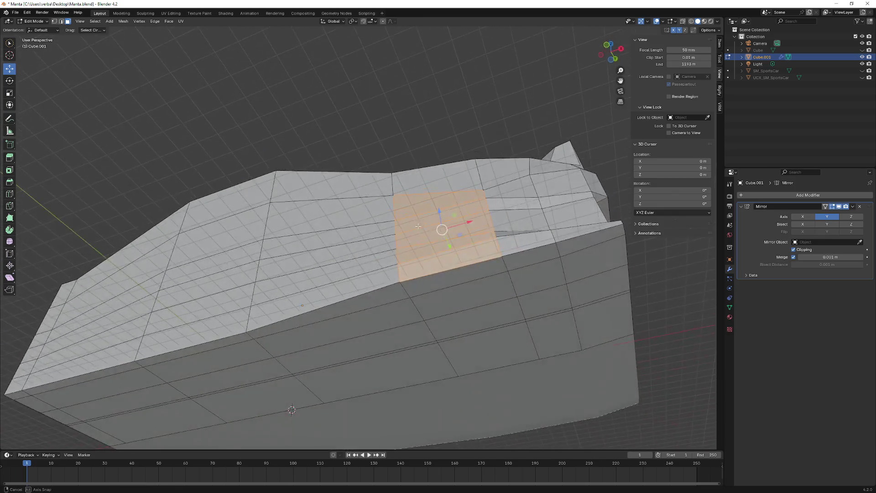
key(x)
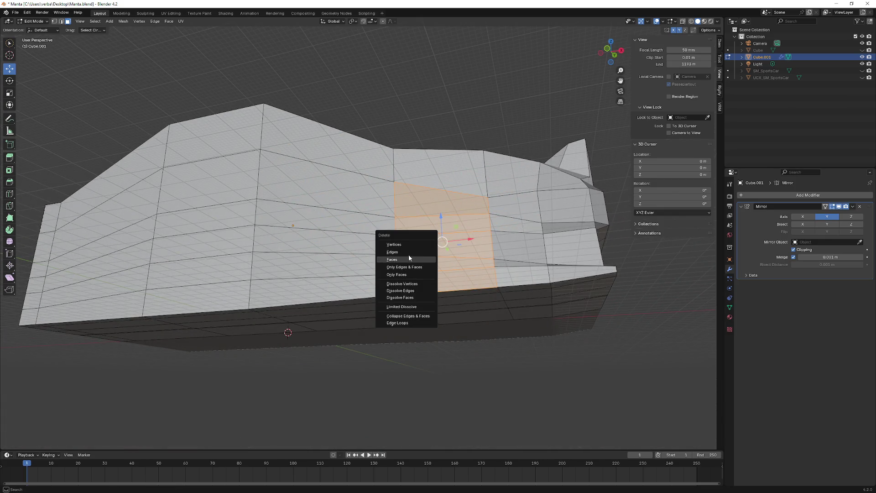
click(409, 257)
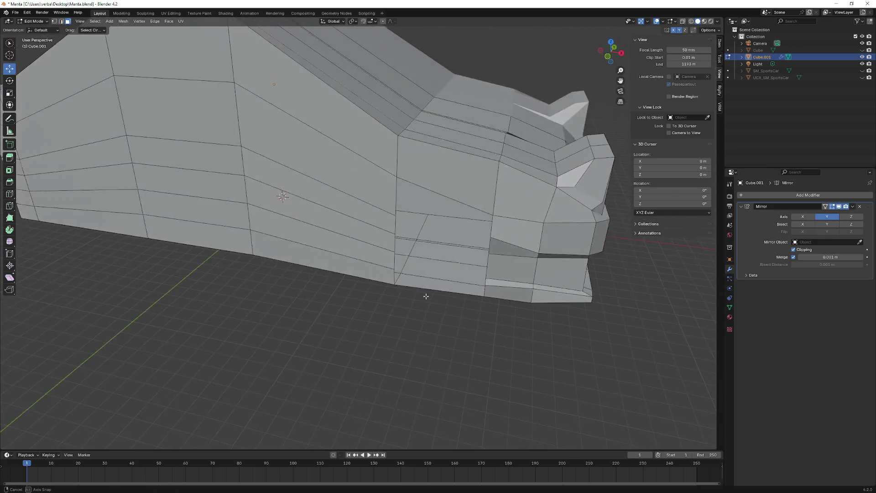
middle_drag(409, 256, 433, 272)
- Delete the two bottom faces below the hole and look into the opening
click(433, 272)
shift+click(419, 254)
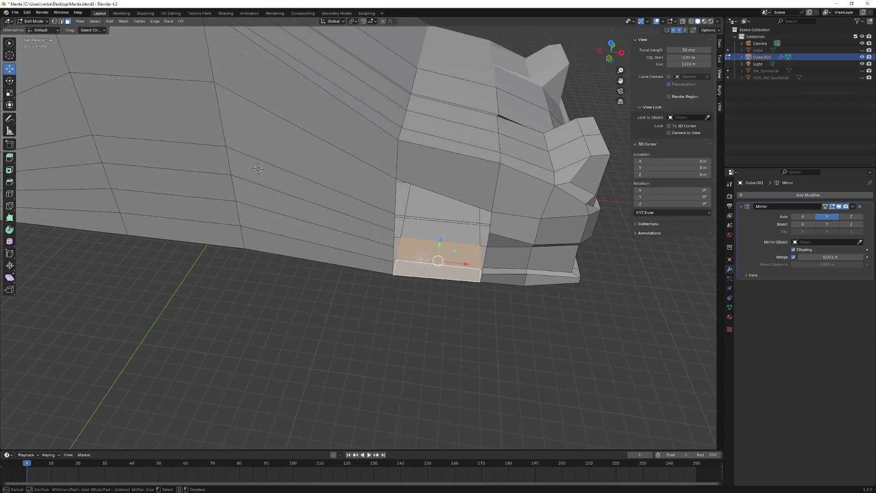
middle_drag(421, 260, 404, 243)
key(x)
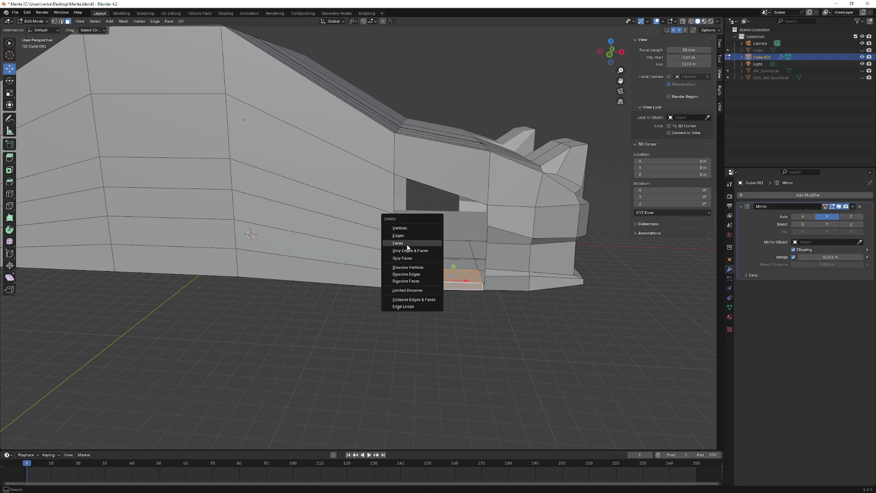
click(410, 241)
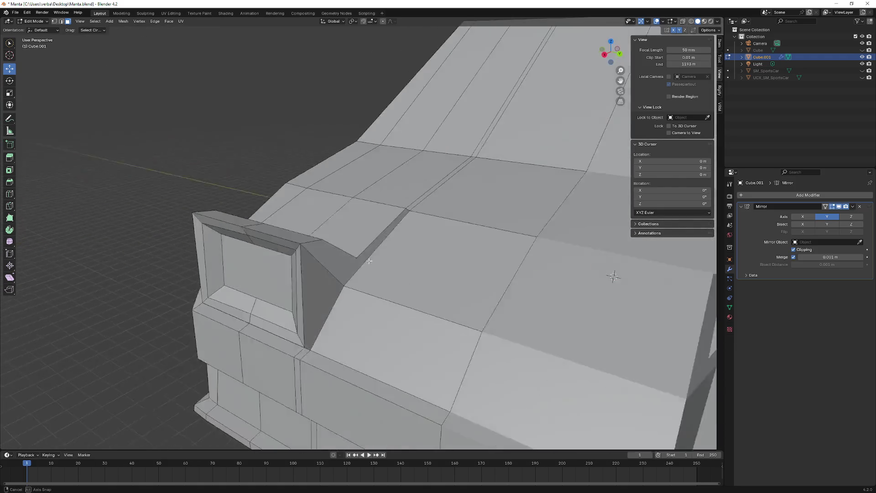
mouse_move(410, 242)
middle_down()
mouse_move(352, 259)
mouse_move(302, 249)
mouse_move(376, 222)
mouse_move(129, 93)
middle_up()
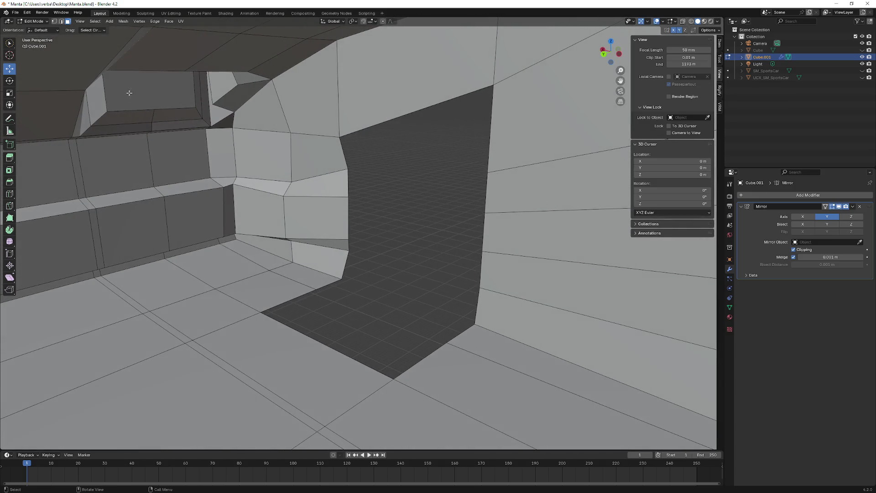
- In vertex select, pick the path around the opening's rim and extrude it inward with Extrude Region
click(54, 20)
middle_drag(315, 267, 338, 281)
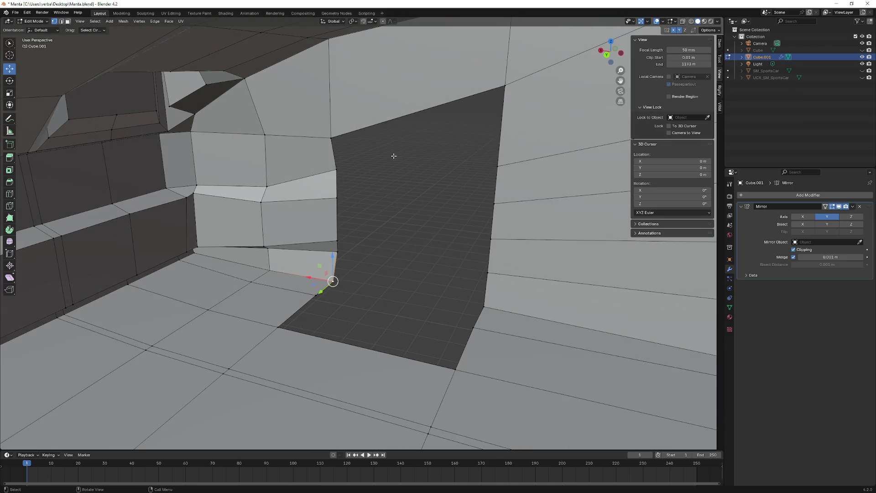
ctrl+click(504, 87)
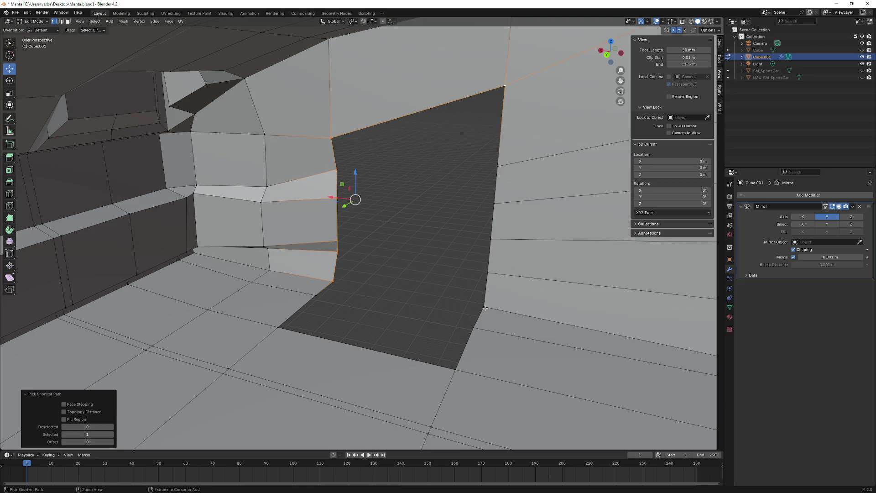
middle_drag(484, 309, 3, 154)
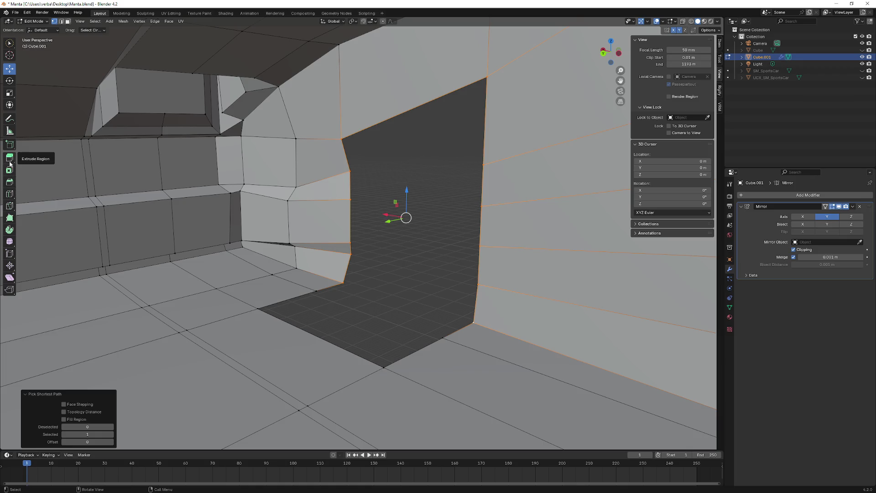
click(10, 158)
middle_drag(420, 215, 414, 223)
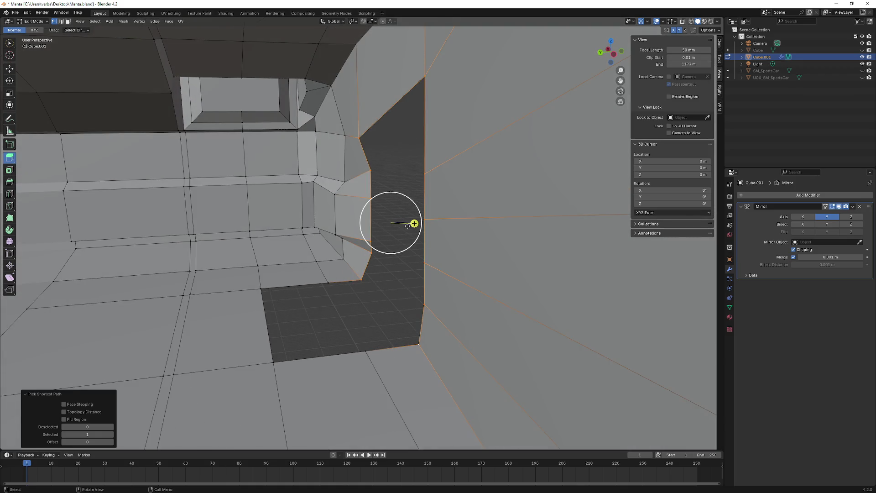
drag(415, 224, 438, 233)
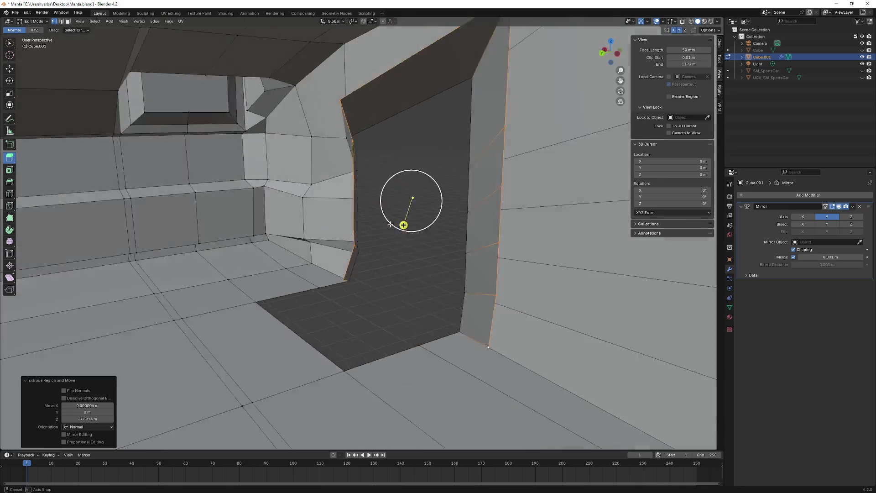
mouse_move(438, 233)
middle_down()
mouse_move(431, 215)
mouse_move(423, 229)
middle_up()
- Push the extruded walls along X into the body with the Move tool and confirm
key(w)
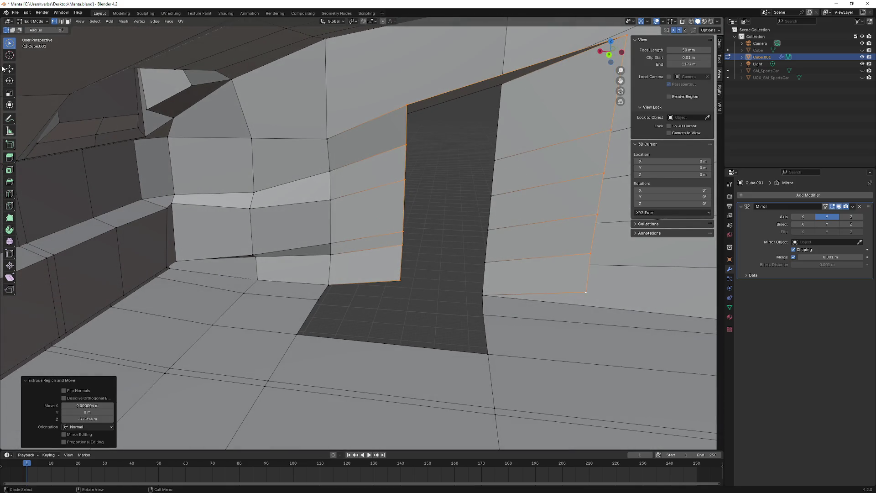
click(10, 68)
drag(472, 192, 382, 196)
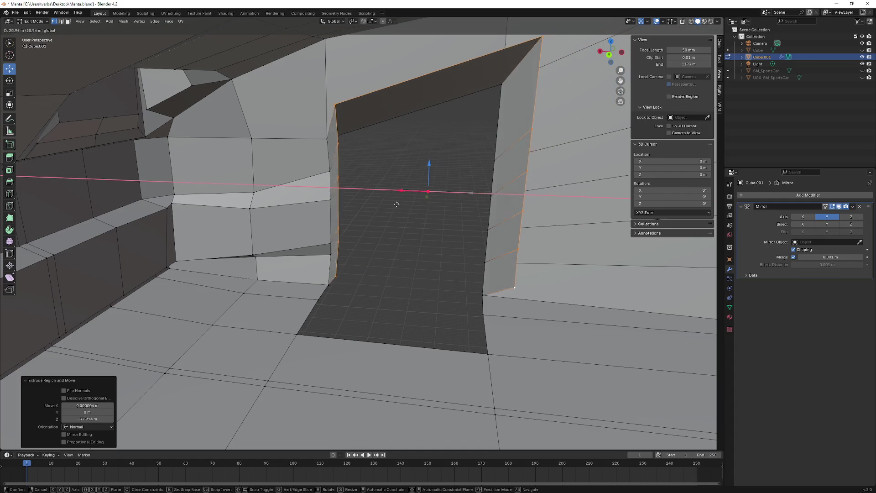
middle_drag(381, 196, 322, 207)
mouse_move(326, 171)
mouse_down()
mouse_move(319, 232)
mouse_move(256, 241)
mouse_up()
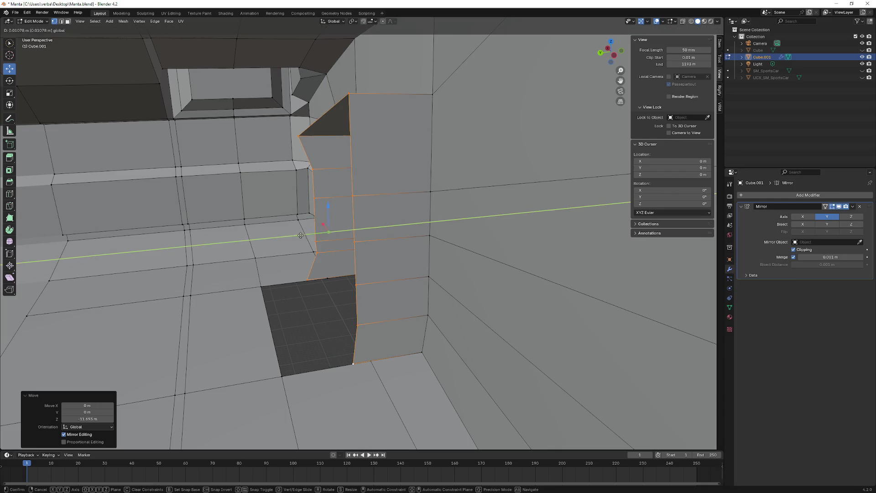
click(250, 243)
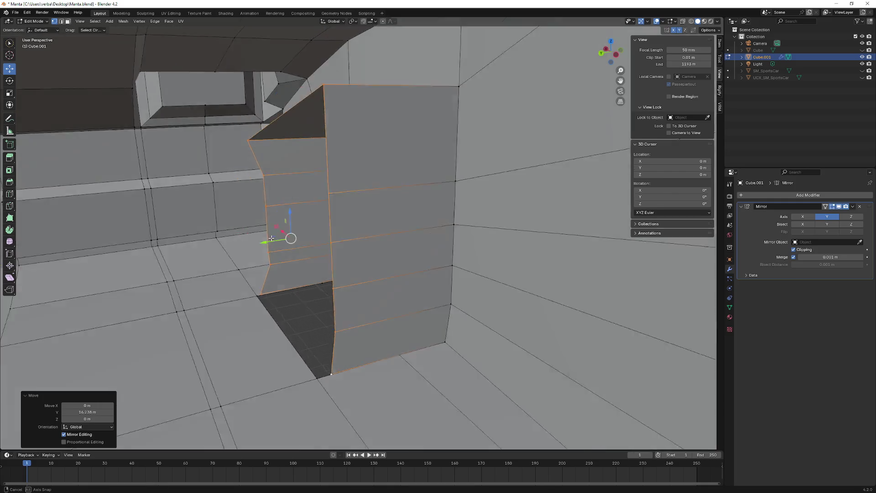
mouse_move(250, 242)
middle_down()
mouse_move(303, 237)
mouse_move(265, 222)
mouse_move(295, 206)
mouse_move(352, 230)
mouse_move(352, 239)
mouse_move(377, 235)
mouse_move(304, 234)
mouse_move(323, 220)
mouse_move(322, 251)
mouse_move(381, 269)
mouse_move(352, 297)
mouse_move(348, 281)
mouse_move(299, 284)
mouse_move(305, 296)
mouse_move(333, 303)
mouse_move(321, 301)
middle_up()
click(318, 293)
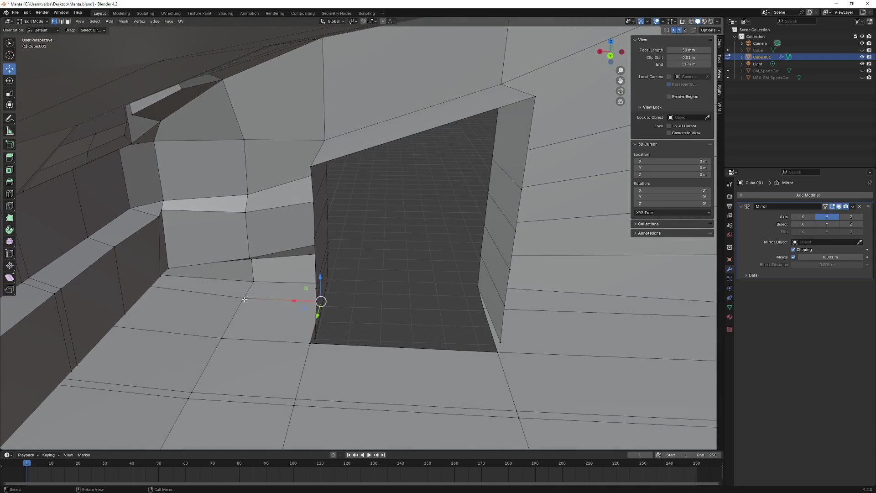
- Slide the well's bottom edge along Y until its side walls line up, and confirm
ctrl+click(259, 300)
drag(277, 311, 276, 330)
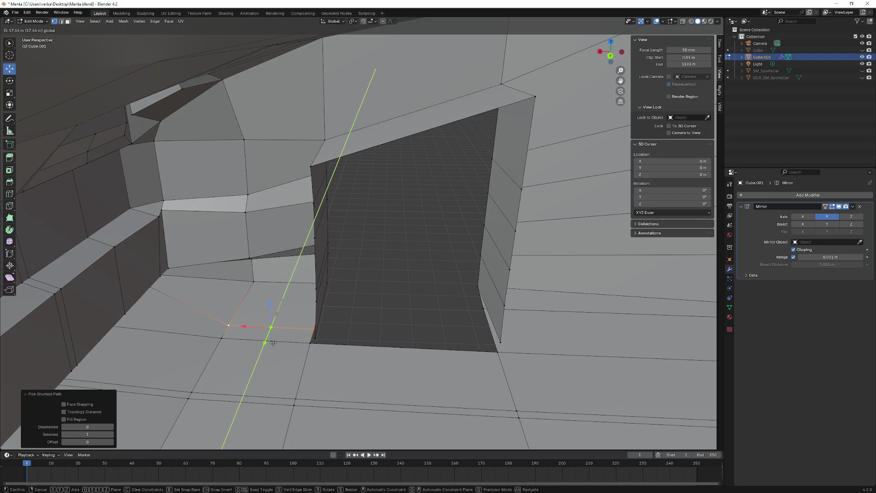
drag(275, 331, 276, 332)
mouse_move(275, 331)
middle_down()
mouse_move(290, 265)
mouse_move(173, 311)
middle_up()
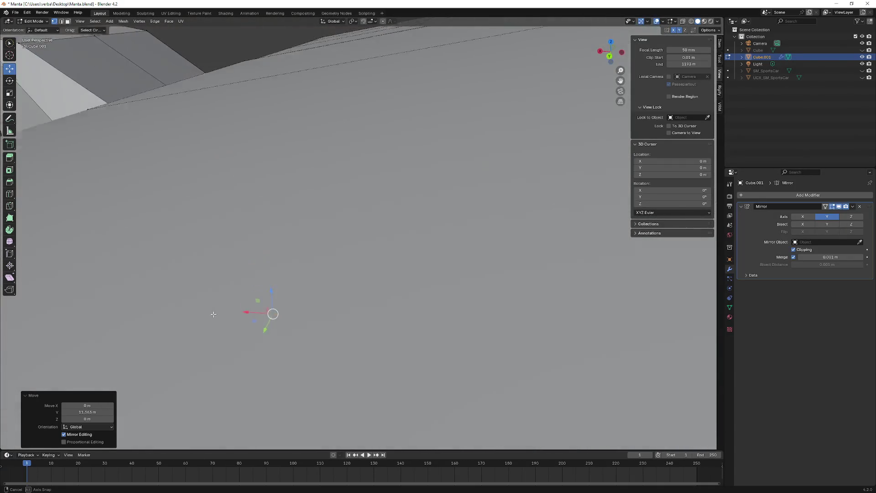
middle_drag(173, 311, 248, 311)
drag(253, 308, 275, 289)
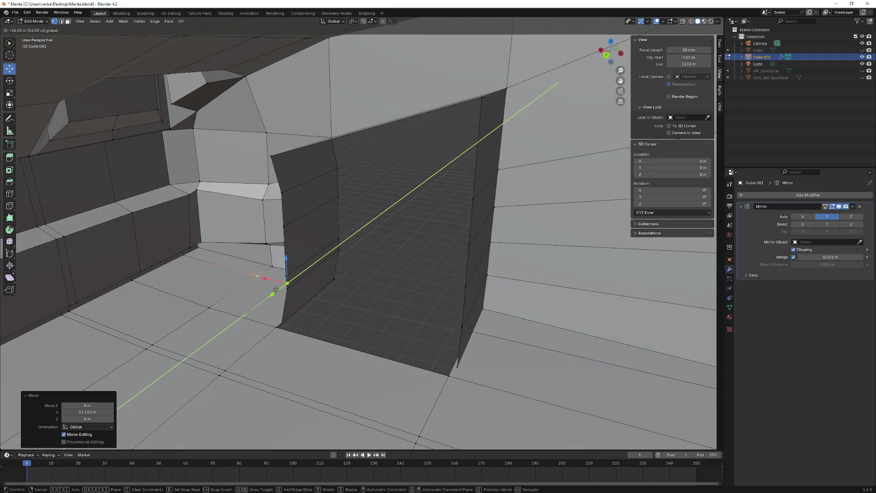
click(274, 292)
- Inspect the lower corner, undo the stray vertex move, and bring up the mesh Options
mouse_move(273, 293)
middle_down()
mouse_move(319, 276)
mouse_move(262, 280)
mouse_move(265, 287)
middle_up()
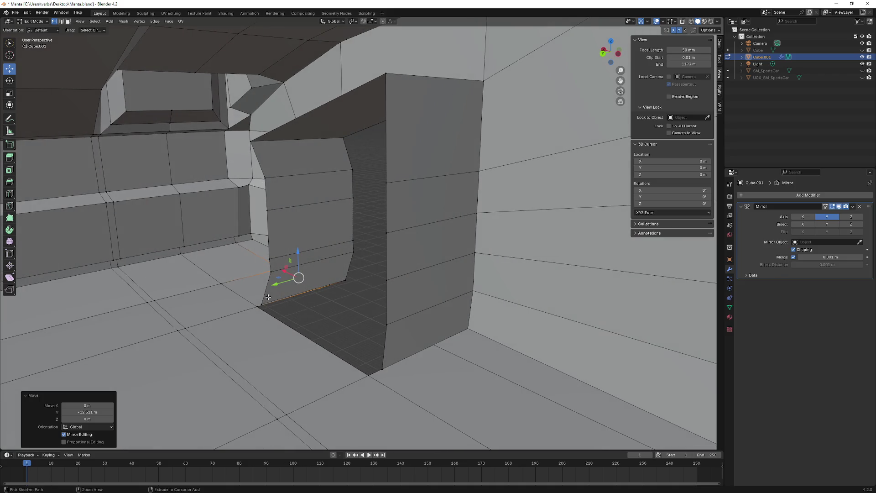
click(271, 285)
key(ctrl+z)
key(ctrl+z)
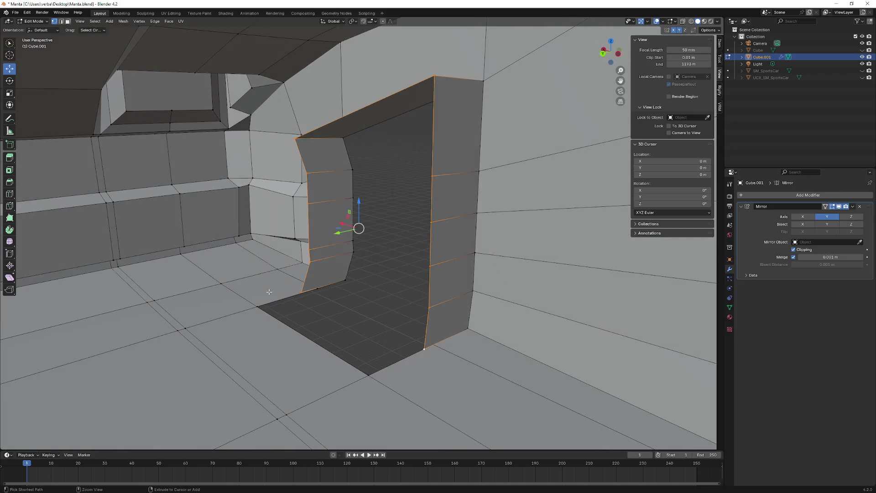
middle_drag(304, 273, 309, 279)
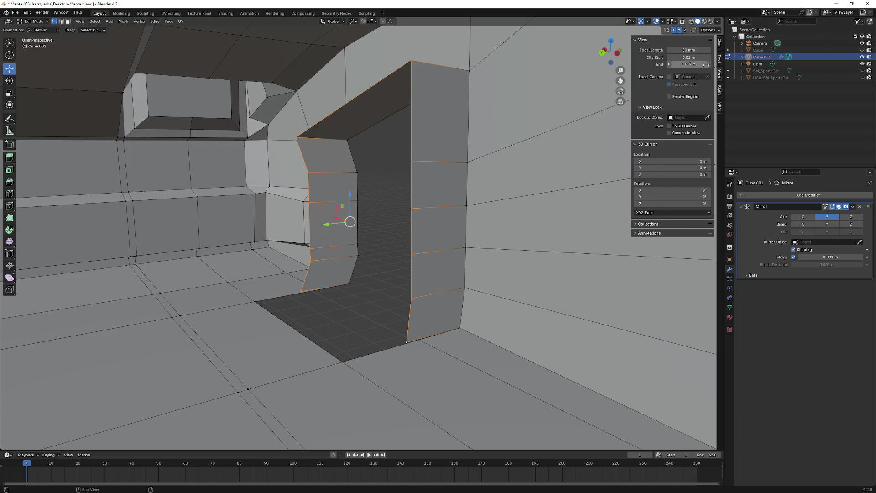
click(714, 30)
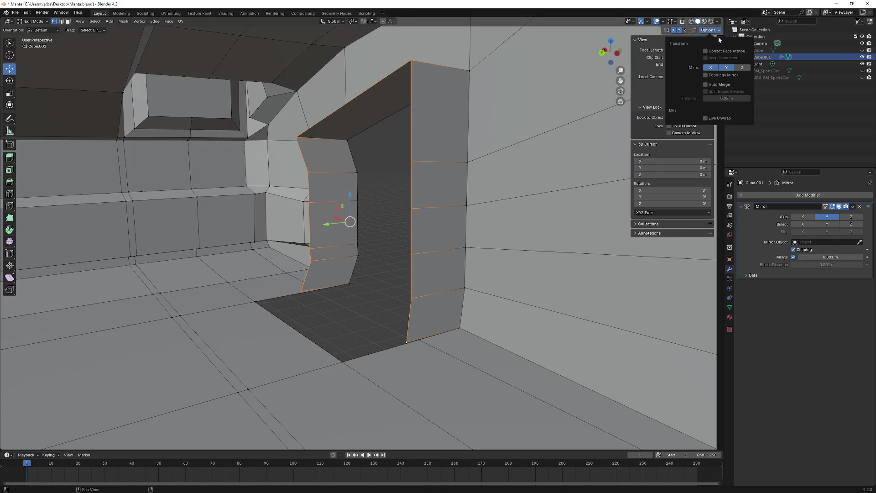
- Enable Auto Merge, then slide the wall's bottom edge along Y and across X
click(704, 84)
click(411, 341)
middle_drag(411, 340, 381, 338)
mouse_move(335, 344)
mouse_down()
mouse_move(369, 329)
mouse_move(381, 336)
mouse_up()
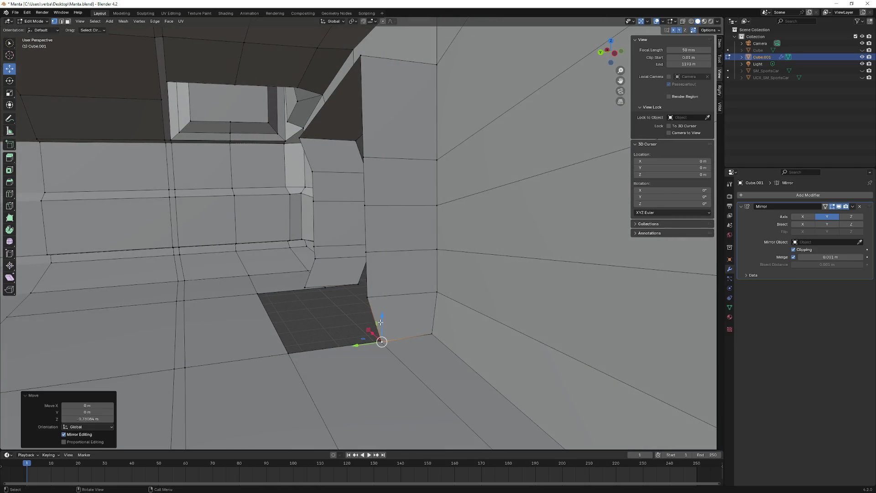
scroll(384, 335, up, 5)
mouse_move(538, 344)
mouse_down()
mouse_move(547, 344)
mouse_move(535, 335)
mouse_move(549, 328)
mouse_up()
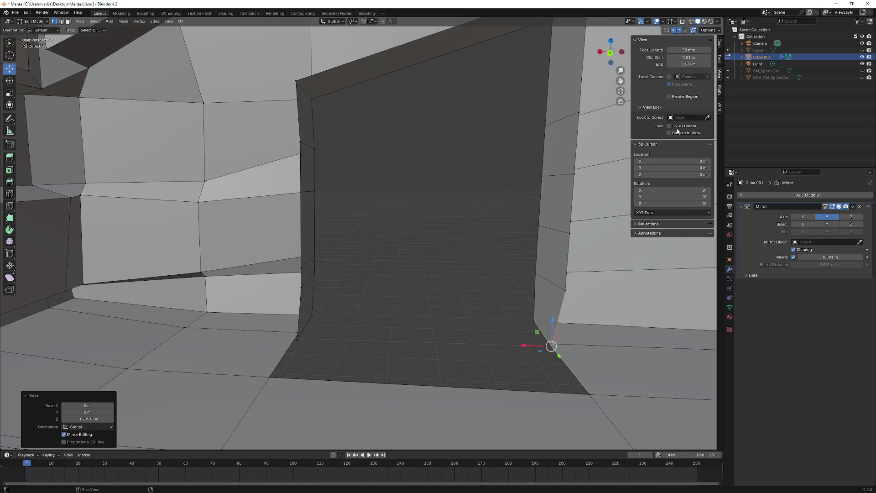
click(716, 33)
- Nudge the corner vertex sideways along X, then drop it along Z toward the floor
key(g)
key(z)
key(Escape)
key(g)
key(x)
click(548, 342)
key(g)
key(z)
key(Escape)
key(g)
key(z)
click(549, 327)
- Settle the corner vertex onto the floor edge along Y, Z and X, with the merge threshold at 0.1 m
mouse_move(548, 328)
middle_down()
mouse_move(509, 312)
mouse_move(470, 312)
mouse_move(324, 347)
middle_up()
drag(249, 368, 253, 369)
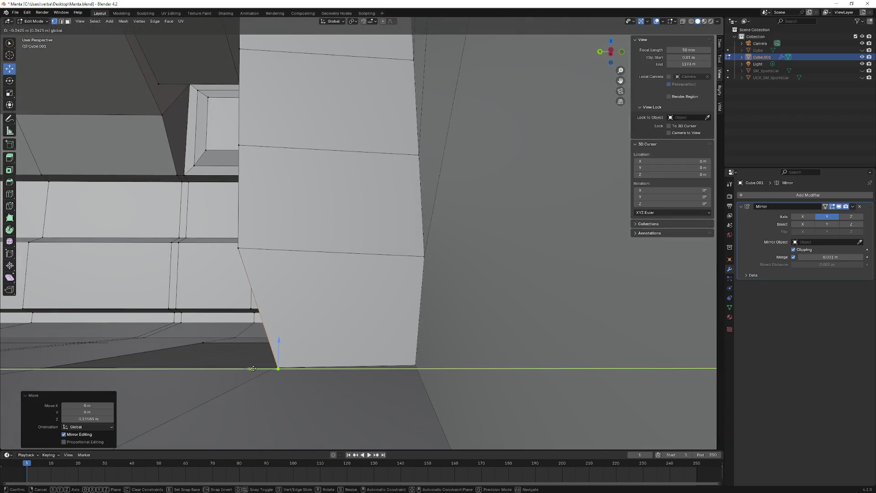
key(z)
click(273, 363)
middle_drag(273, 363, 334, 349)
mouse_move(527, 388)
mouse_down()
mouse_move(536, 395)
mouse_move(611, 334)
mouse_up()
click(536, 396)
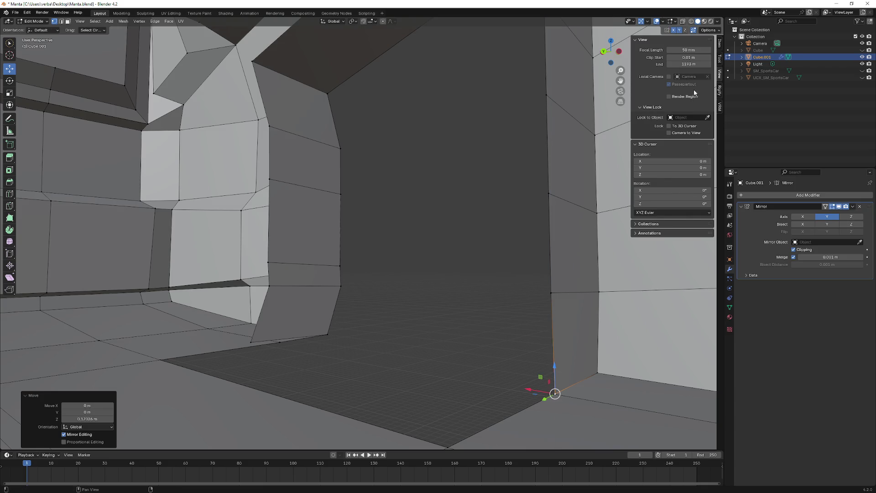
click(708, 32)
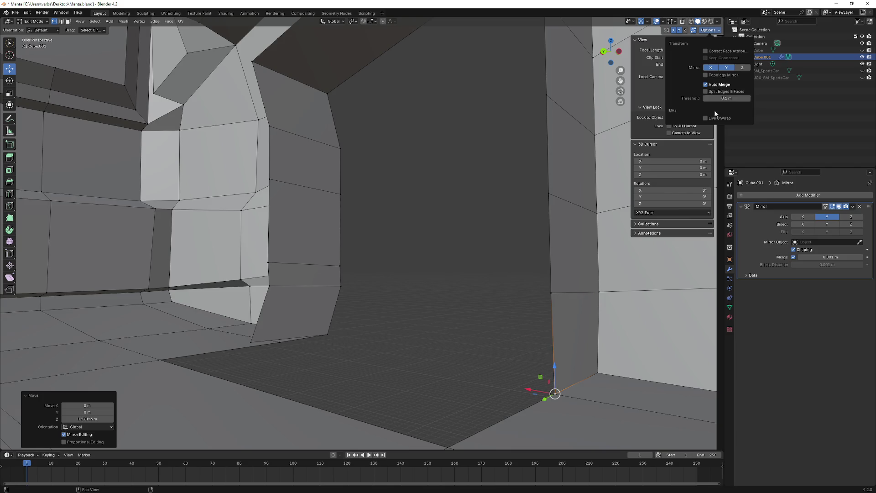
drag(555, 376, 548, 378)
mouse_move(547, 377)
middle_down()
mouse_move(423, 320)
mouse_move(457, 319)
mouse_move(464, 331)
middle_up()
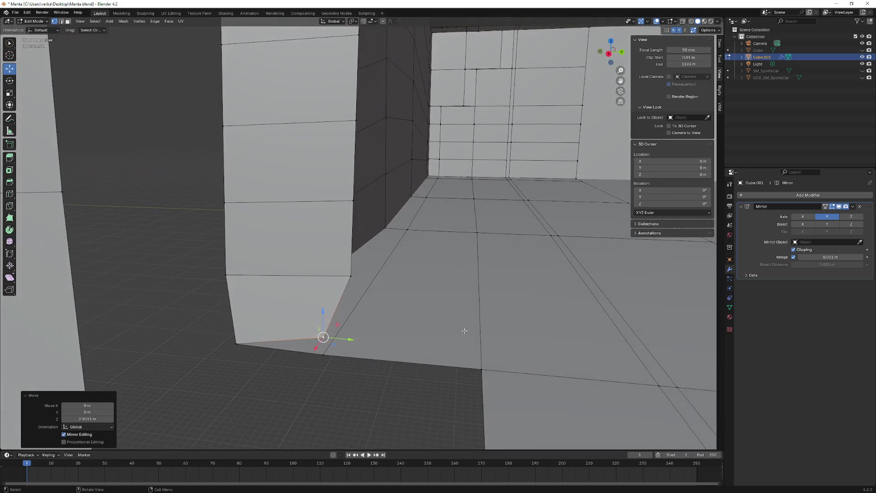
- Lower the first corner vertex toward the floor, then refine it vertically and across the body width
click(321, 350)
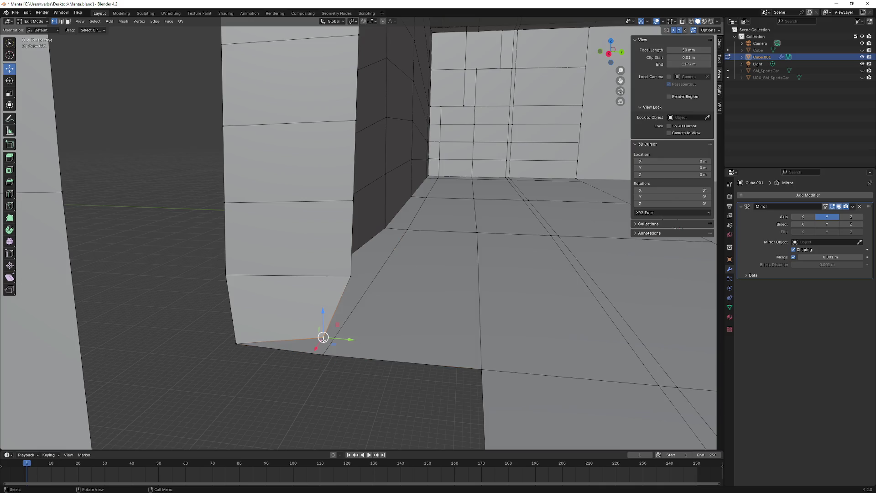
drag(323, 337, 324, 344)
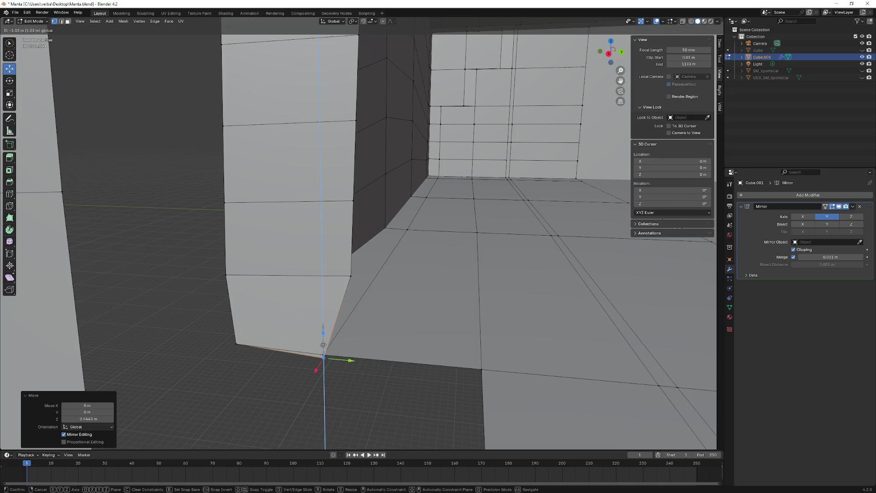
click(323, 344)
mouse_move(323, 345)
middle_down()
mouse_move(342, 215)
mouse_move(339, 238)
middle_up()
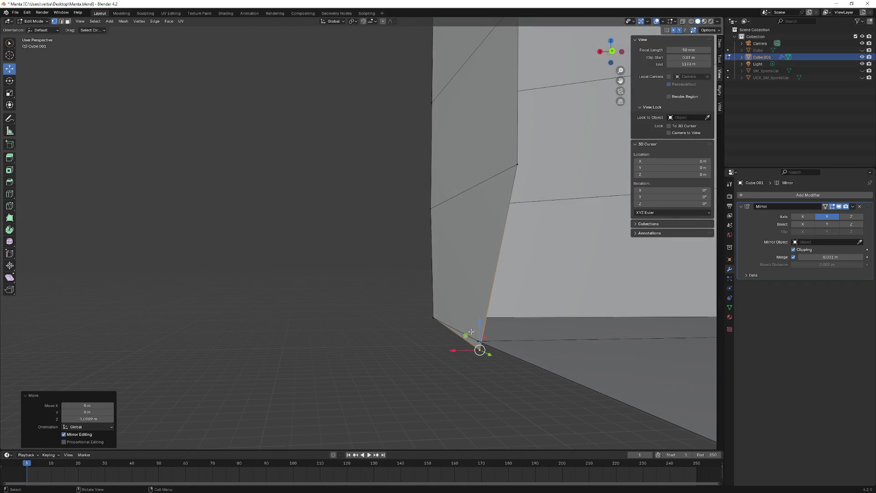
key(g)
key(z)
click(478, 335)
key(g)
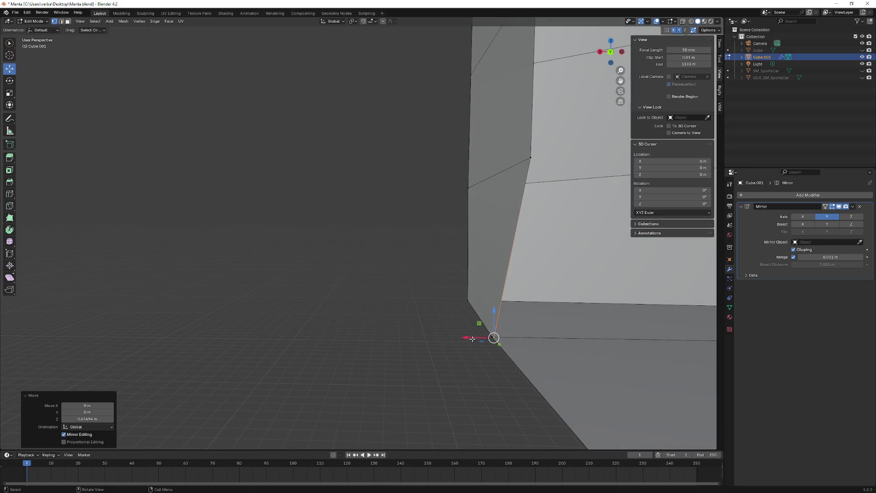
key(x)
click(474, 337)
middle_drag(473, 335, 467, 344)
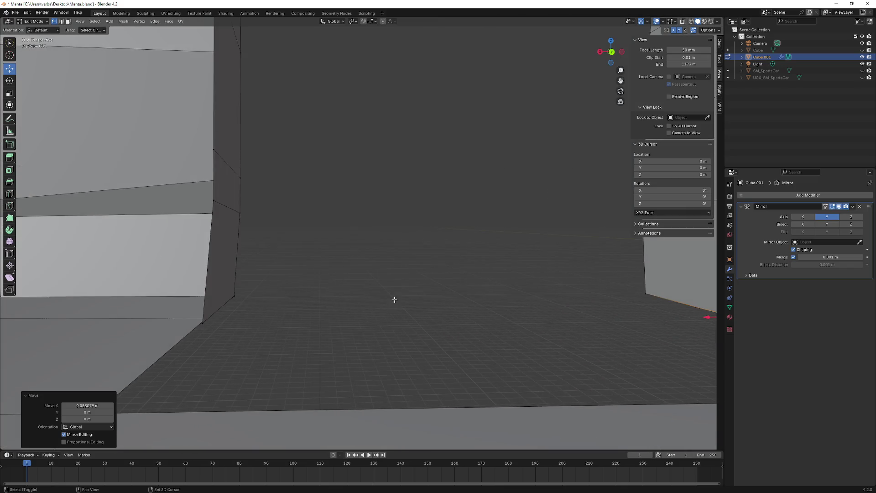
- Select the wall's lower corner vertex and slide it along the body length in two nudges
mouse_move(418, 339)
middle_down()
mouse_move(438, 300)
mouse_move(421, 298)
mouse_move(407, 309)
mouse_move(348, 303)
mouse_move(427, 255)
middle_up()
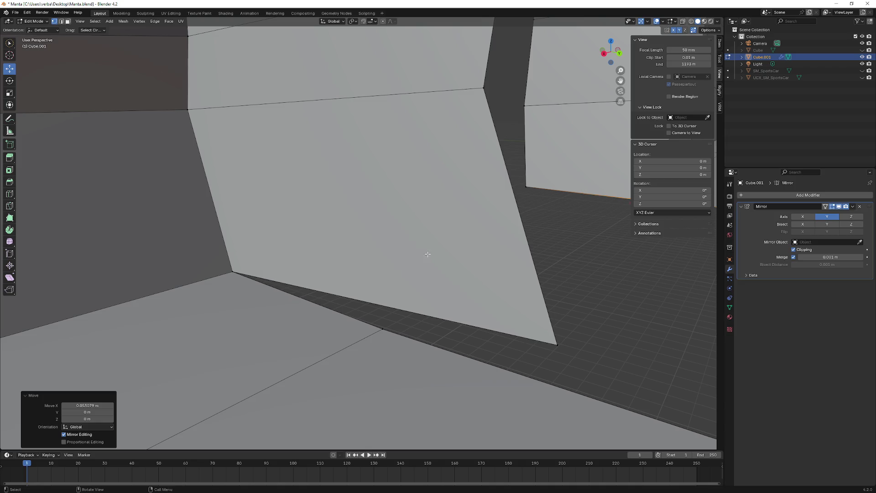
click(557, 344)
key(g)
key(y)
click(389, 318)
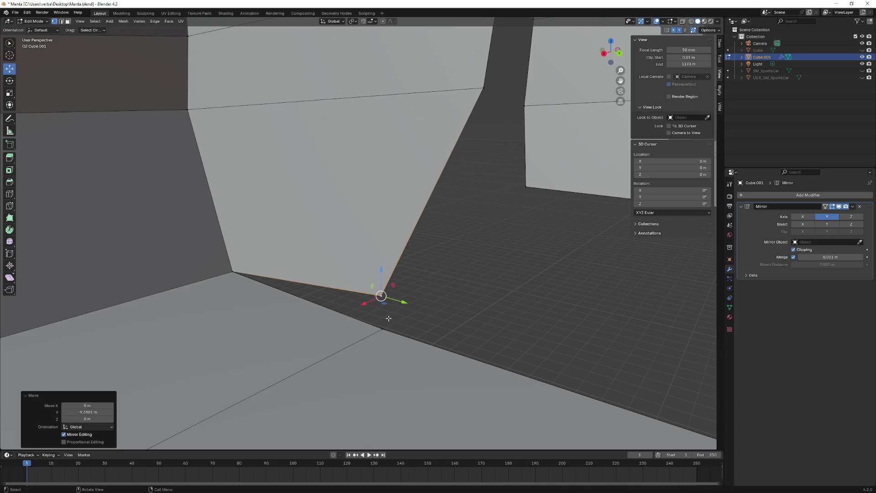
key(g)
key(y)
click(390, 328)
- Bring that corner vertex down to the floor height with two vertical adjustments
key(g)
key(y)
key(g)
key(z)
click(403, 335)
key(g)
key(z)
click(375, 332)
- Shift the vertex across the body width twice and once along the length onto the floor corner
key(g)
key(x)
click(372, 336)
key(g)
key(x)
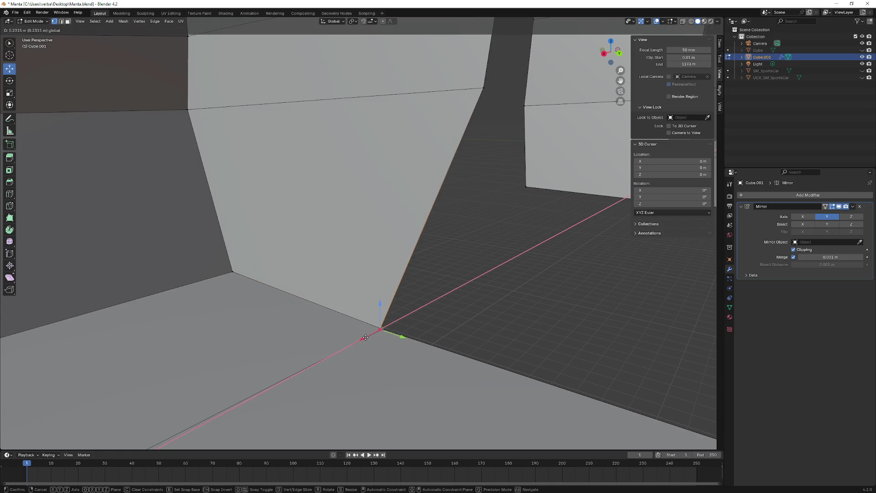
click(366, 336)
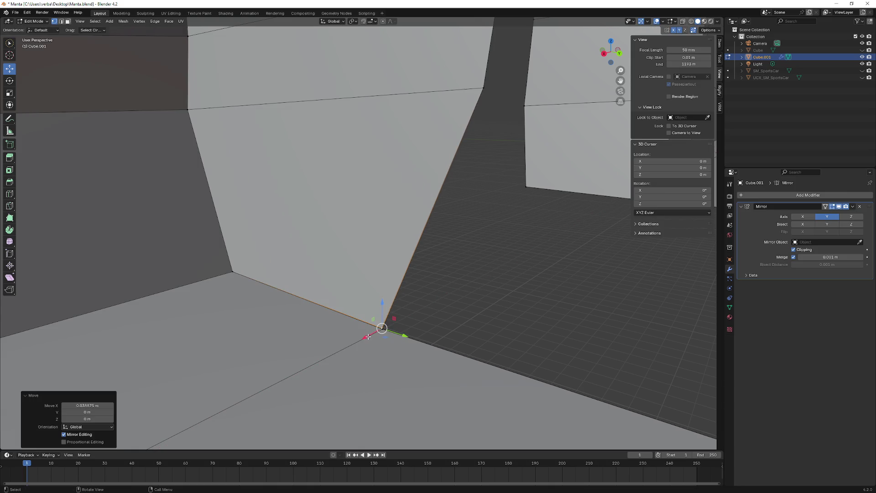
key(g)
key(y)
click(378, 309)
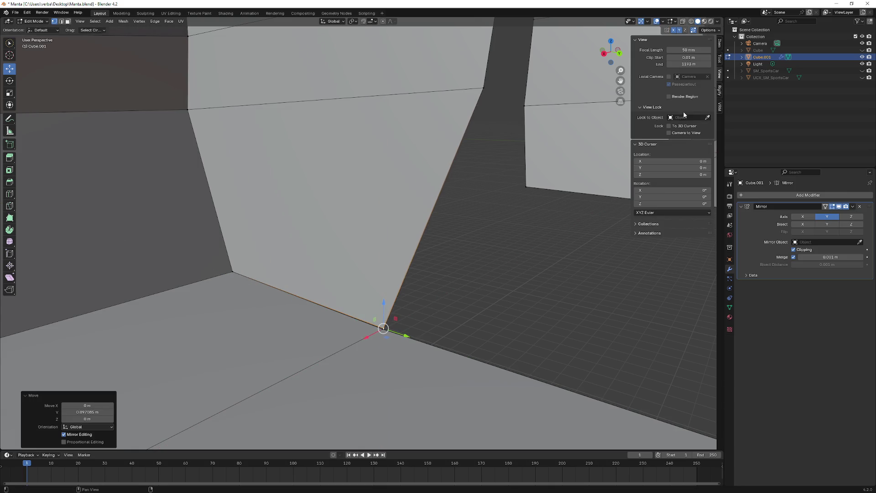
- Check the mesh editing options and fine-tune the vertex's height and sideways position
click(709, 31)
key(g)
key(z)
click(372, 332)
key(g)
key(x)
click(365, 337)
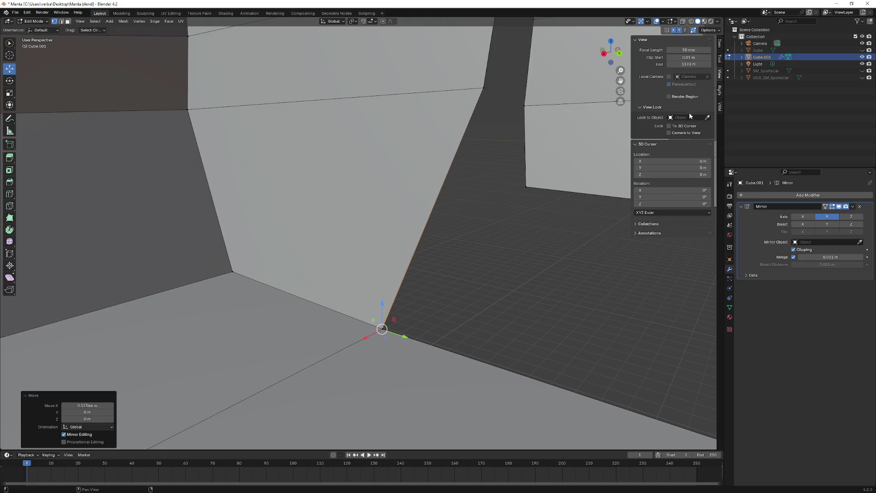
click(709, 30)
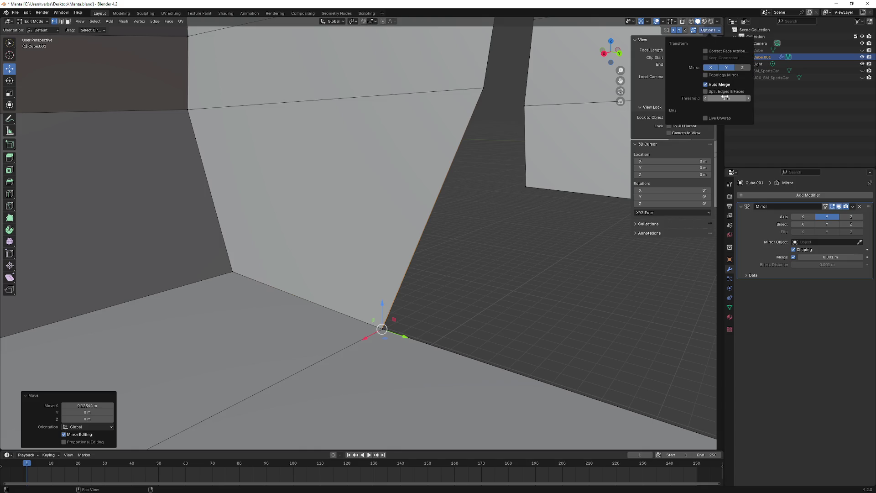
key(g)
key(z)
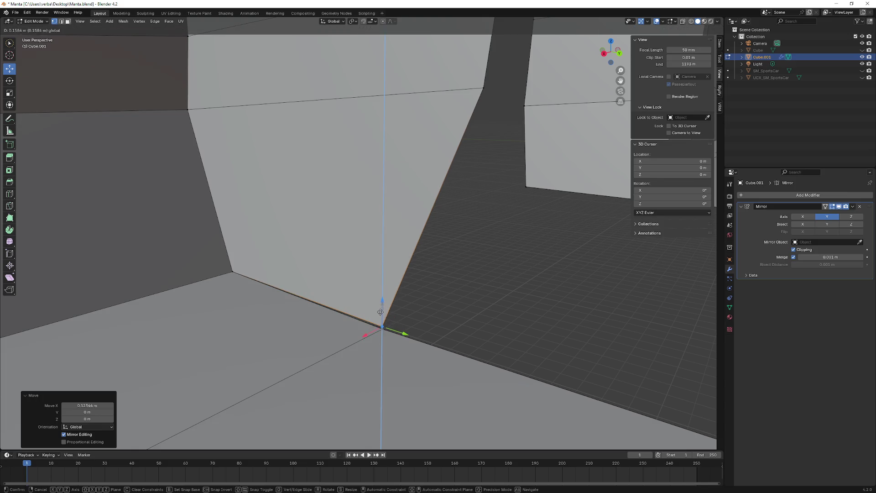
click(382, 313)
- Push the corner vertex along the length and across the width, then inspect every gap around the well
middle_drag(405, 310, 384, 345)
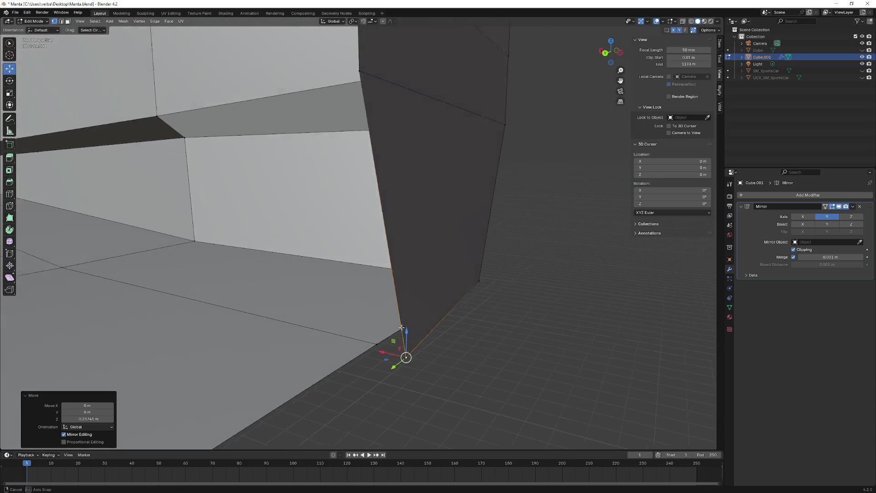
key(g)
key(z)
key(Escape)
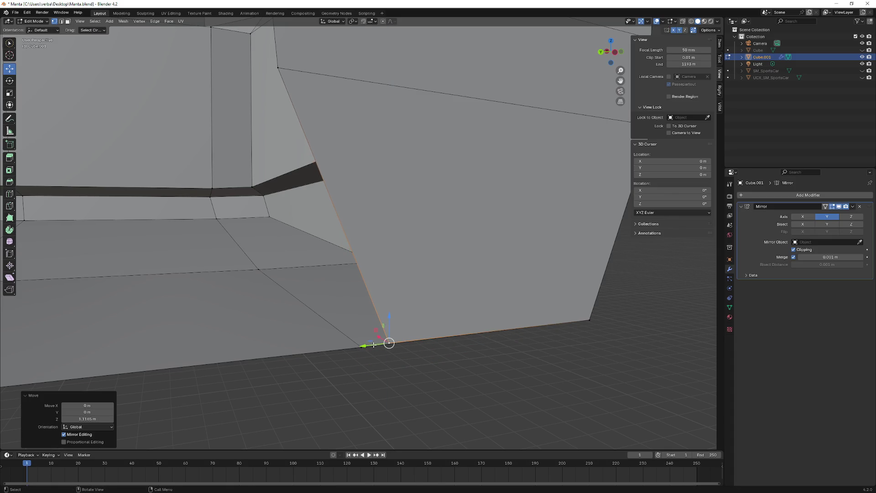
key(g)
key(y)
click(346, 352)
middle_drag(346, 352, 394, 332)
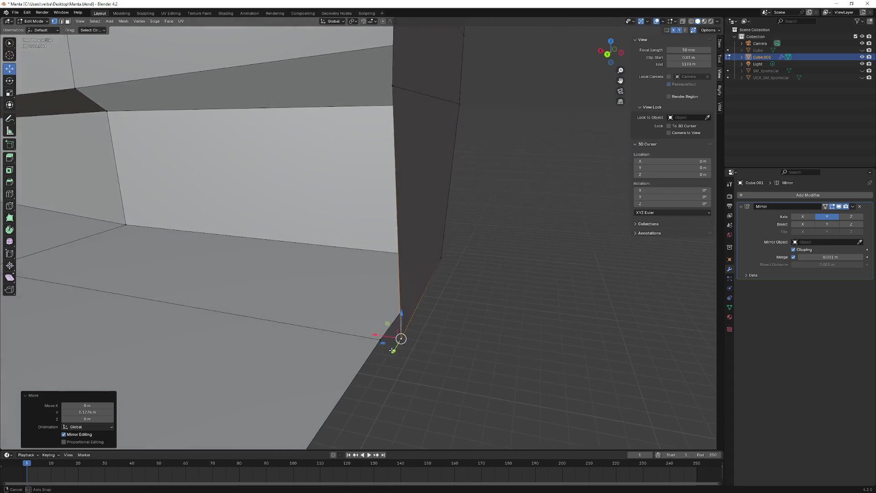
key(g)
key(x)
click(370, 335)
mouse_move(422, 326)
middle_down()
mouse_move(486, 294)
mouse_move(512, 264)
mouse_move(453, 244)
mouse_move(391, 239)
mouse_move(440, 230)
mouse_move(461, 215)
mouse_move(438, 188)
mouse_move(460, 83)
middle_up()
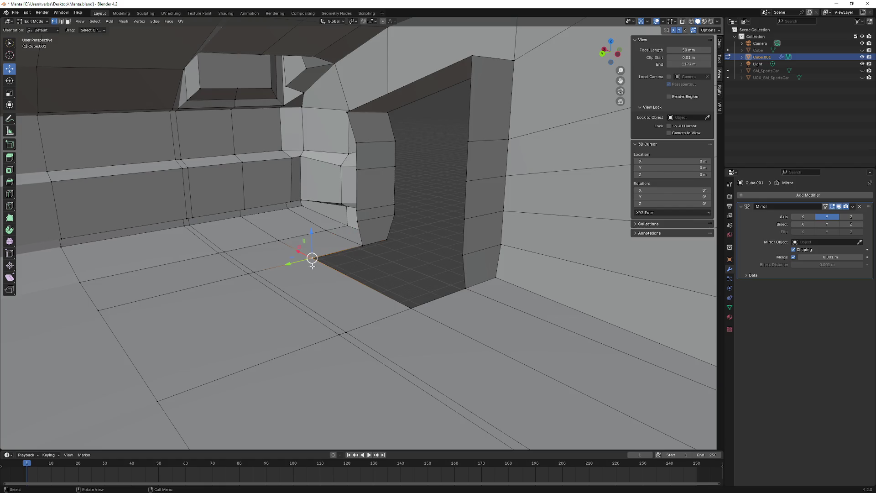
- Select the opening's edges and extrude the face region to start the inward well
ctrl+click(472, 58)
ctrl+click(466, 287)
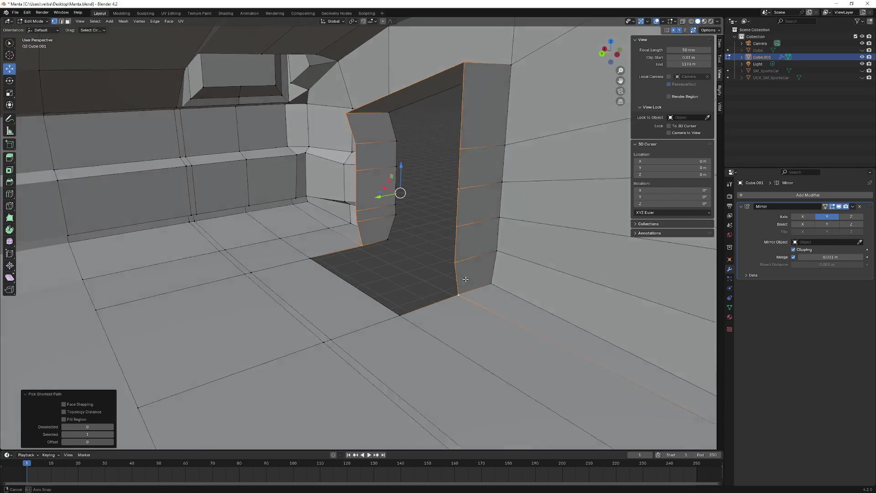
middle_drag(466, 287, 297, 197)
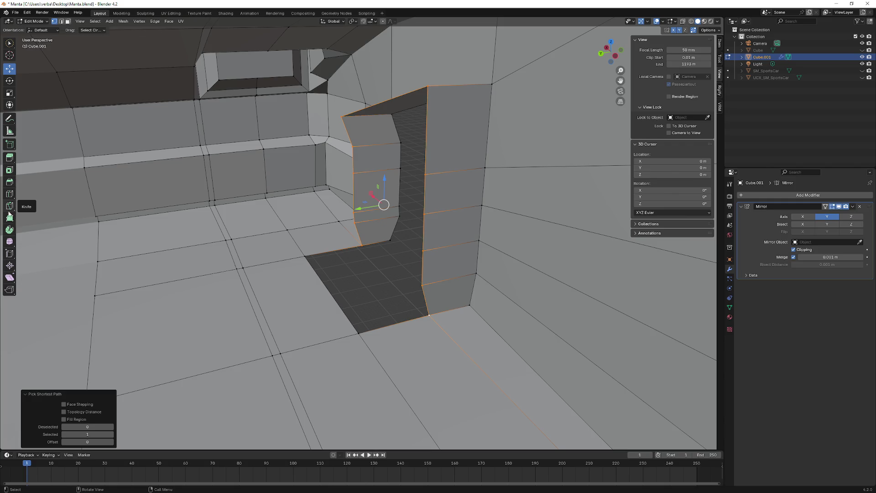
click(10, 157)
drag(370, 220, 311, 234)
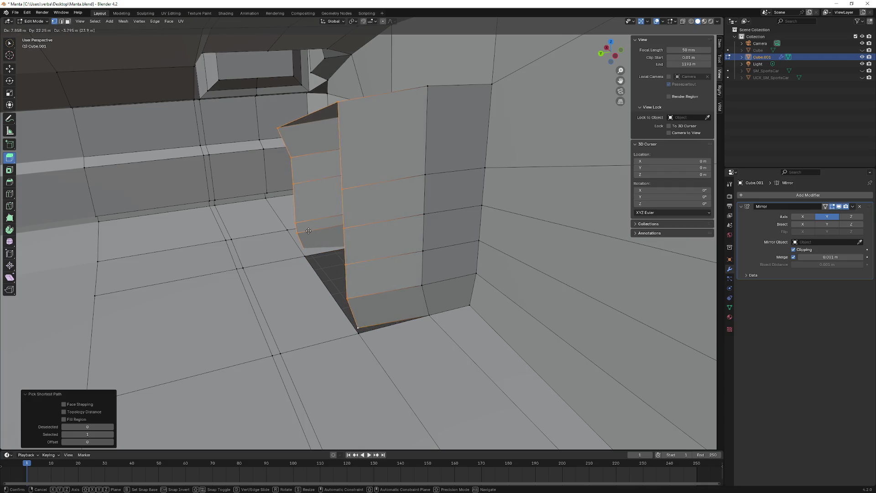
drag(310, 235, 310, 234)
middle_drag(310, 235, 386, 226)
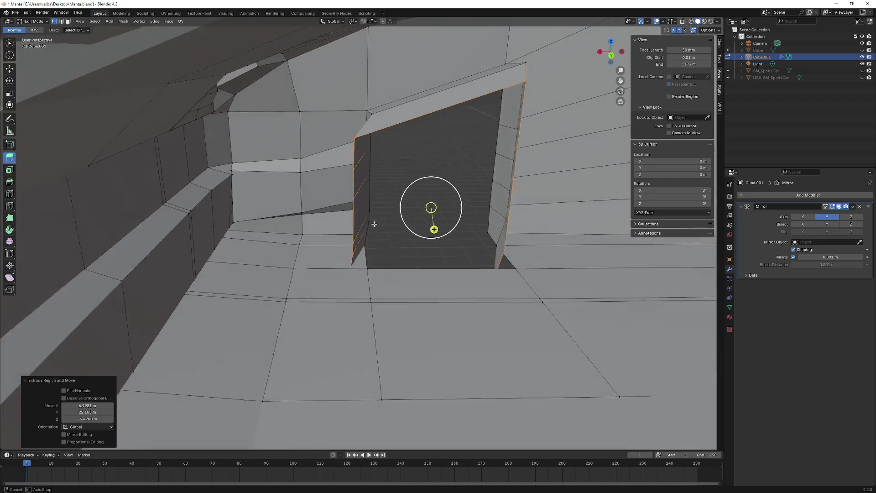
- Shift the extruded faces along X and Y with the Move tool to deepen the well
click(10, 68)
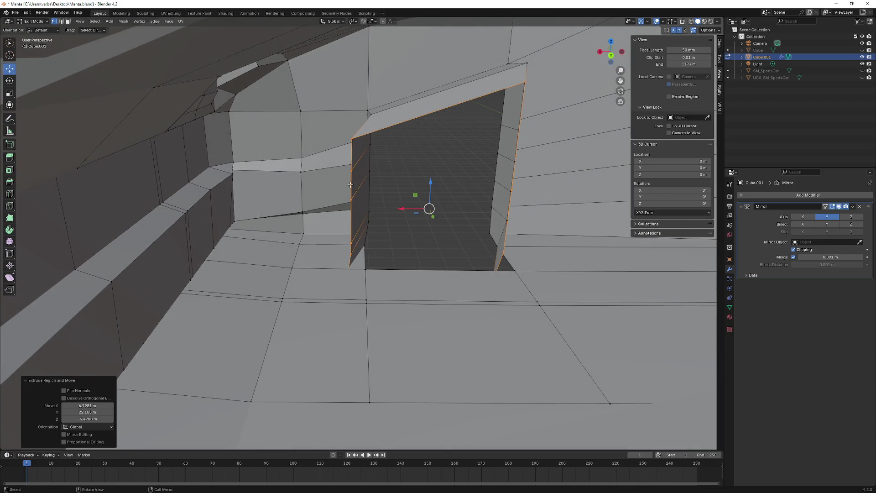
drag(410, 208, 450, 180)
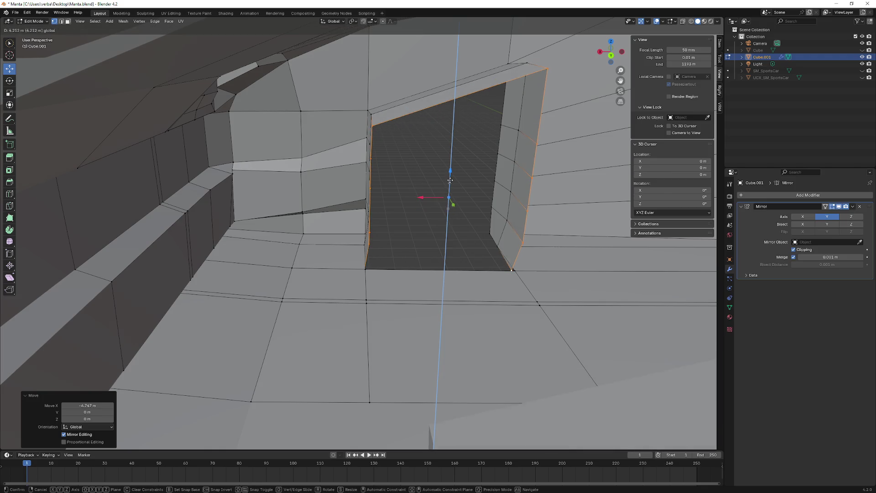
middle_drag(450, 179, 460, 193)
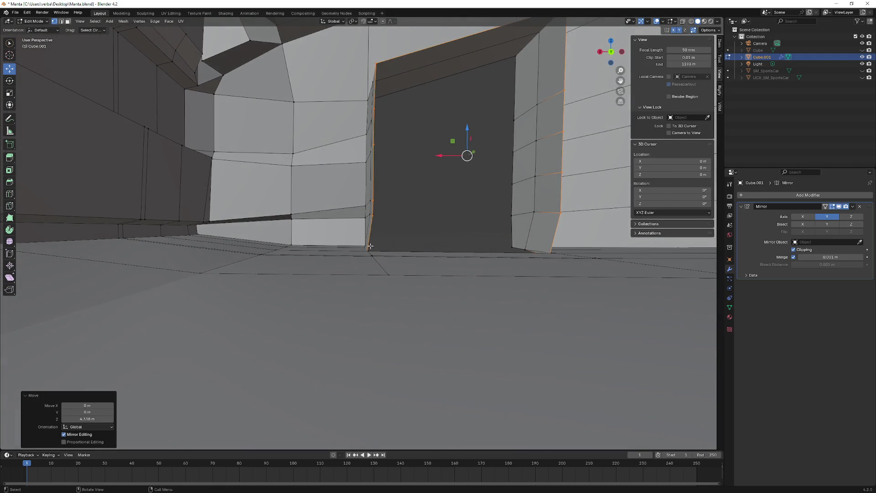
middle_drag(370, 245, 348, 280)
drag(315, 277, 325, 300)
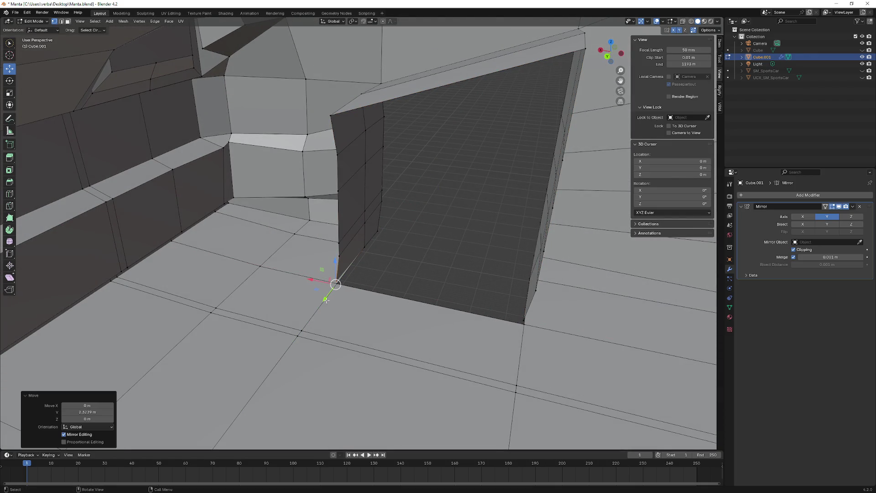
- Pull the faces back along Y, adjust their Z height, and begin moving the well's corner vertex
middle_drag(341, 261, 206, 275)
drag(190, 293, 187, 294)
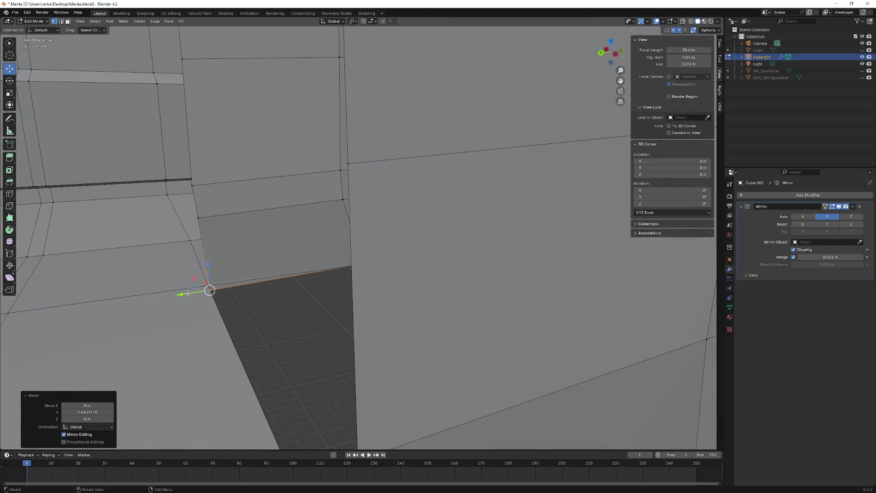
drag(208, 265, 216, 270)
mouse_move(215, 269)
middle_down()
mouse_move(329, 260)
mouse_move(448, 339)
mouse_move(402, 344)
mouse_move(502, 354)
mouse_move(599, 263)
middle_up()
key(g)
- Move the well's corner vertex along Y, X and Z so it rests on the floor corner
key(y)
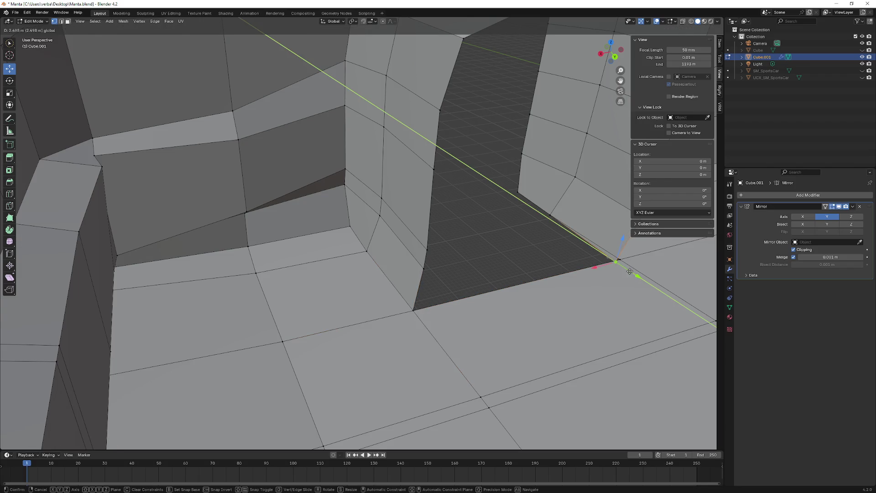
click(629, 272)
key(g)
key(x)
click(622, 253)
key(g)
key(z)
click(626, 241)
middle_drag(626, 241, 531, 196)
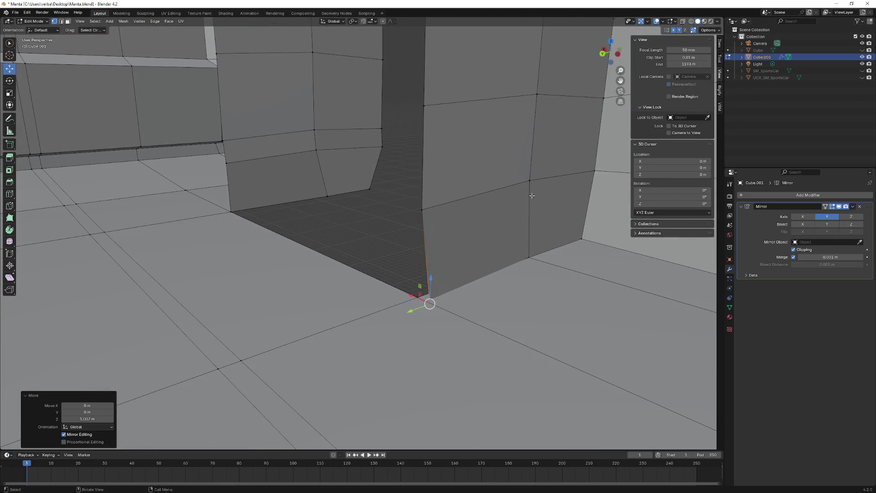
- Nudge the second bottom corner across the width and down vertically onto the floor
key(g)
key(x)
click(401, 289)
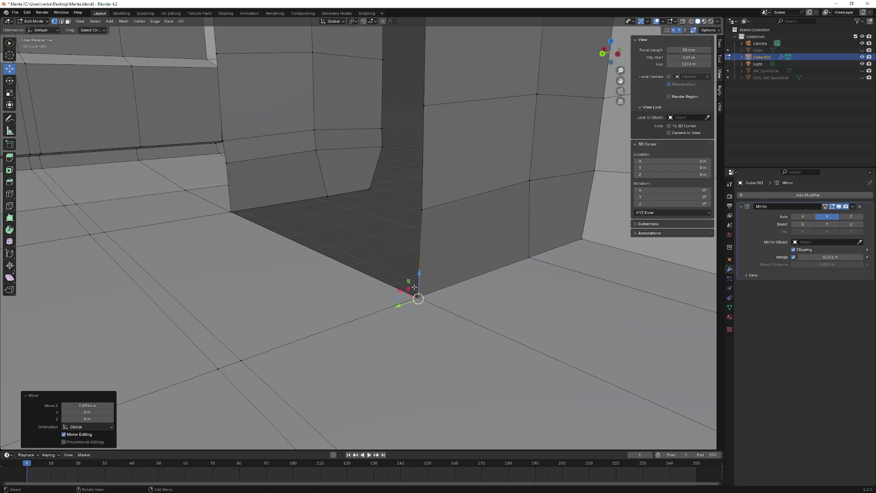
middle_drag(401, 290, 411, 283)
key(g)
key(z)
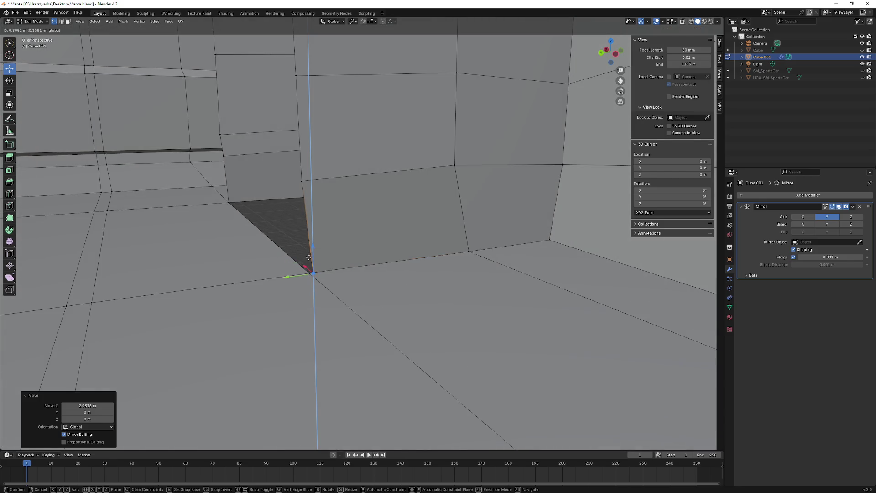
click(297, 278)
- Orbit to the wall opening and select its lower-left corner vertex and bottom face
middle_drag(189, 200, 311, 198)
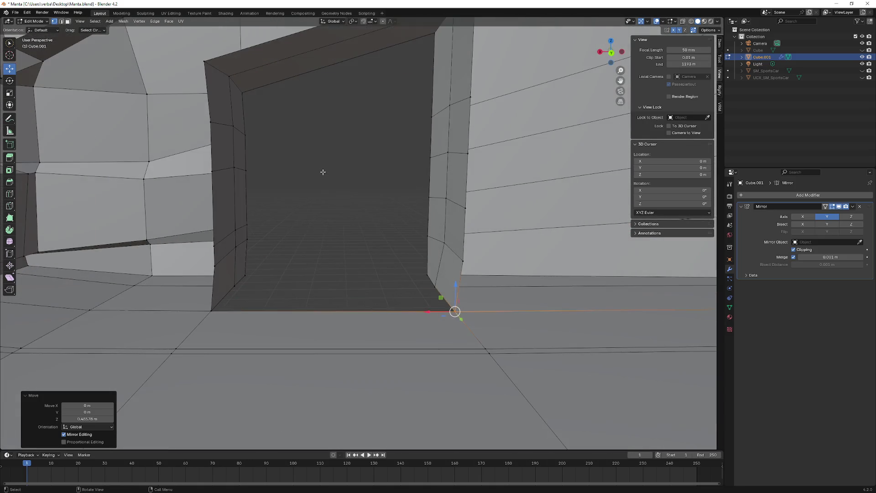
middle_drag(310, 197, 333, 168)
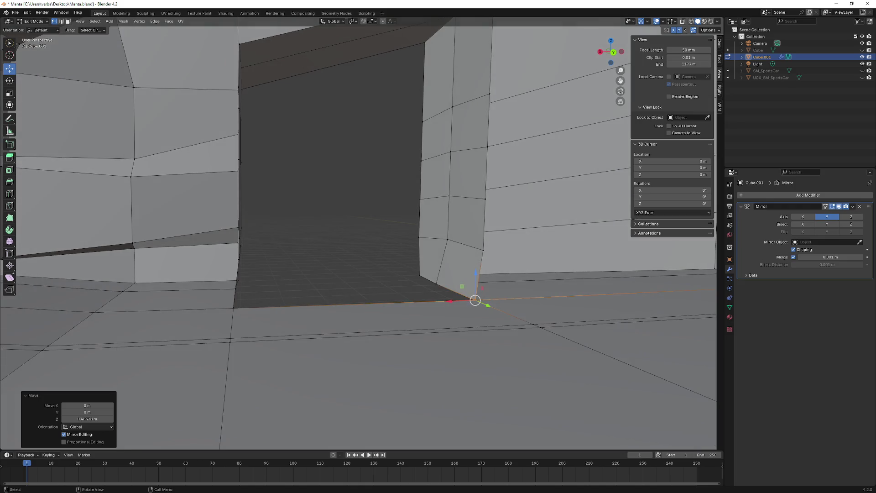
middle_drag(315, 282, 263, 282)
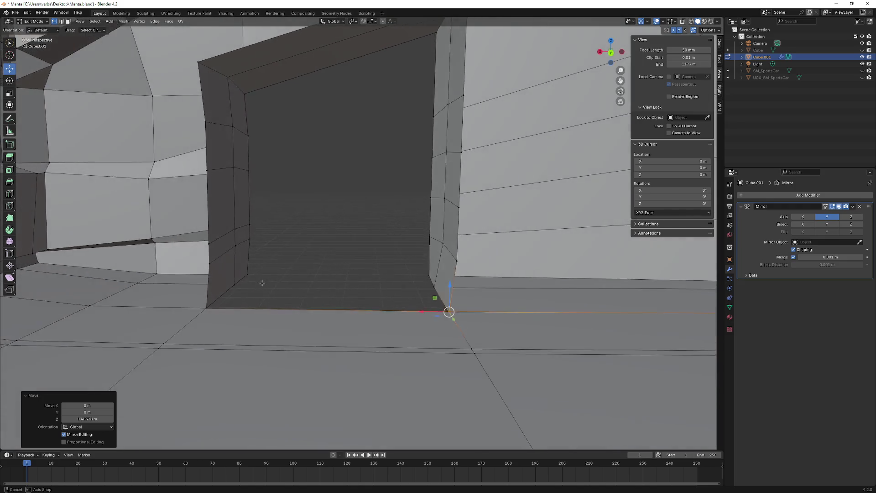
click(220, 307)
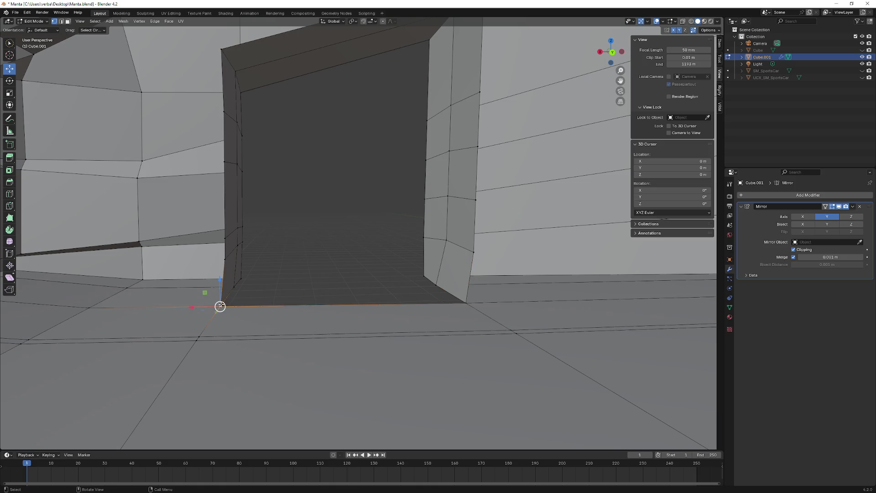
ctrl+click(472, 253)
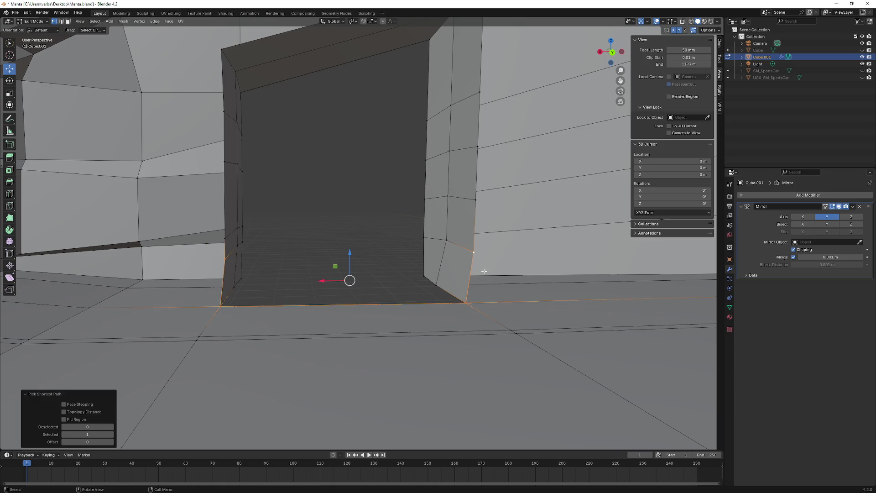
middle_drag(471, 252, 215, 239)
click(207, 244)
ctrl+click(455, 207)
middle_drag(455, 208, 314, 212)
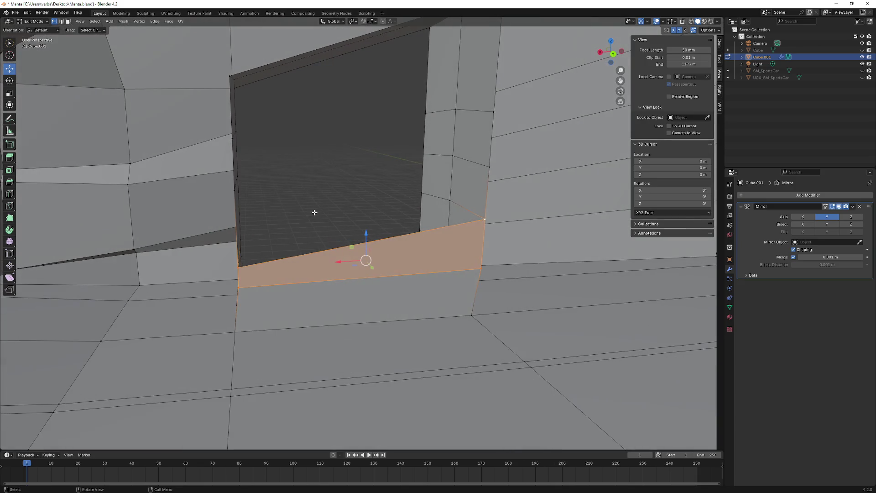
middle_drag(255, 228, 295, 225)
click(182, 166)
middle_drag(182, 166, 332, 205)
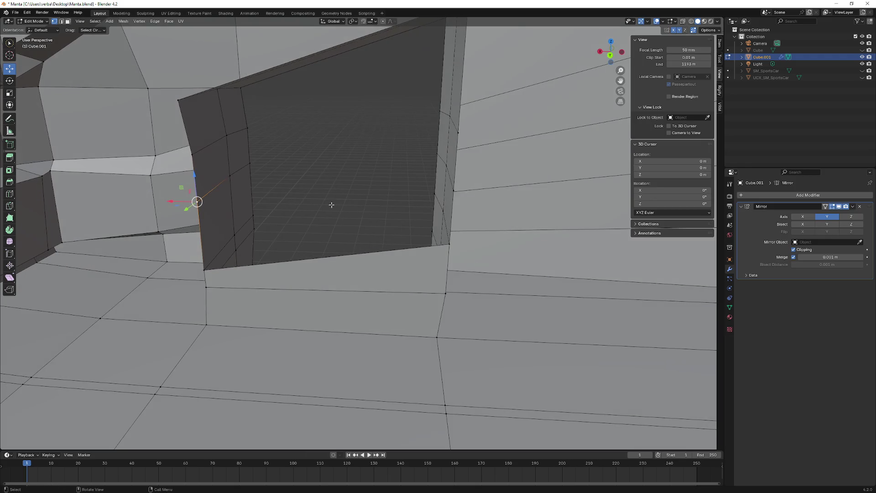
middle_drag(454, 197, 321, 225)
click(265, 195)
mouse_move(264, 195)
middle_down()
mouse_move(256, 135)
mouse_move(331, 182)
middle_up()
click(229, 132)
ctrl+click(365, 154)
middle_drag(370, 161, 304, 143)
click(195, 151)
mouse_move(196, 152)
middle_down()
mouse_move(367, 67)
mouse_move(331, 132)
middle_up()
ctrl+click(374, 51)
scroll(331, 132, down, 5)
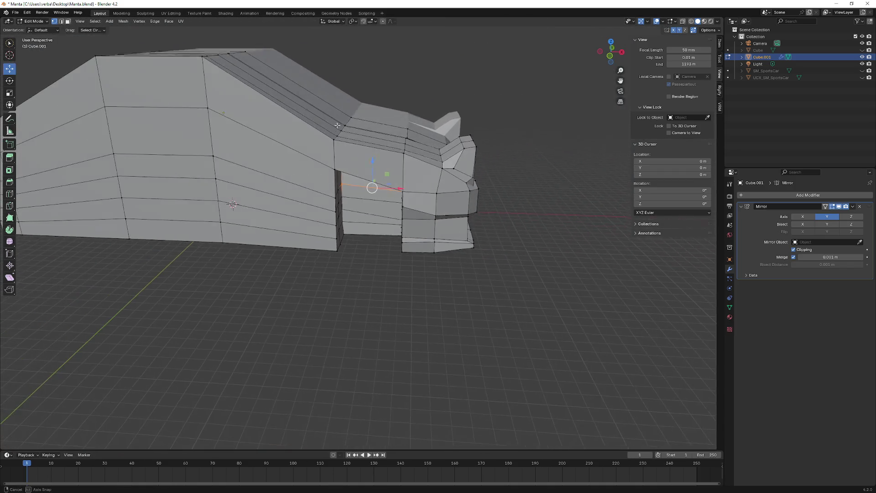
mouse_move(330, 132)
middle_down()
mouse_move(334, 119)
mouse_move(341, 157)
mouse_move(335, 191)
mouse_move(328, 188)
middle_up()
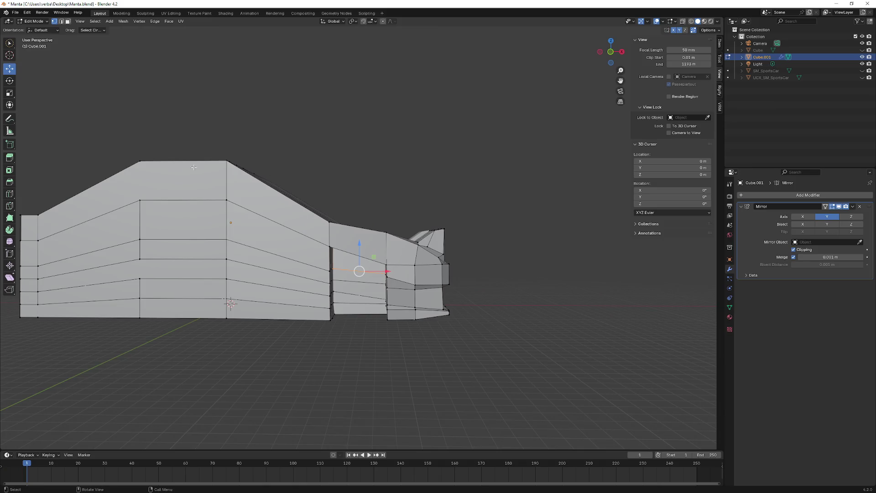
- Place a vertical loop cut through the body at the wheel opening and inspect it around the well
click(10, 195)
click(355, 245)
middle_drag(356, 245, 365, 283)
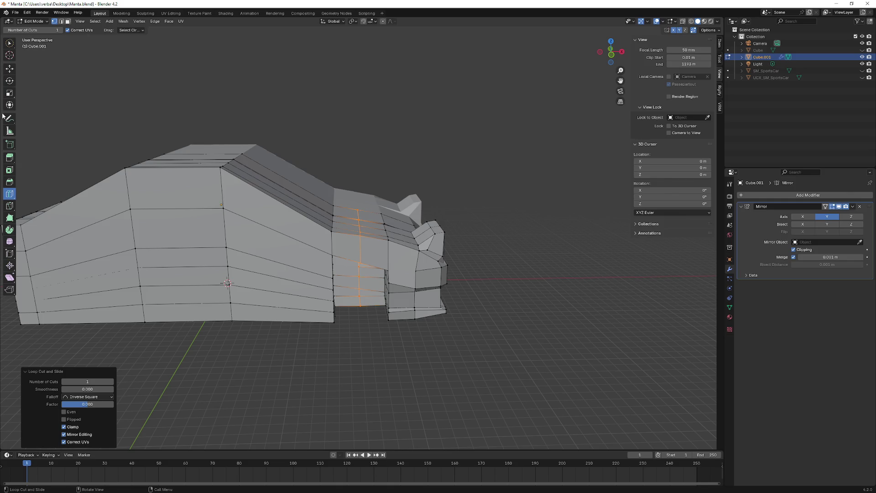
middle_drag(243, 211, 448, 227)
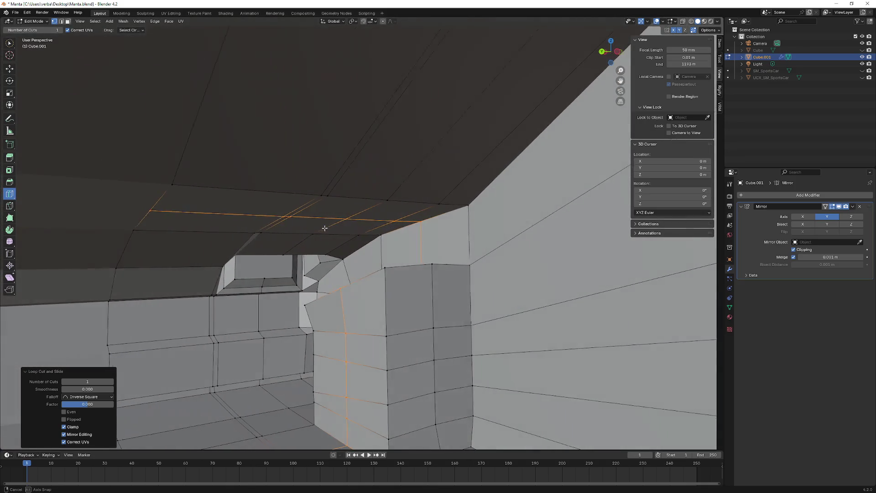
mouse_move(448, 227)
middle_down()
mouse_move(359, 249)
mouse_move(268, 170)
mouse_move(278, 175)
middle_up()
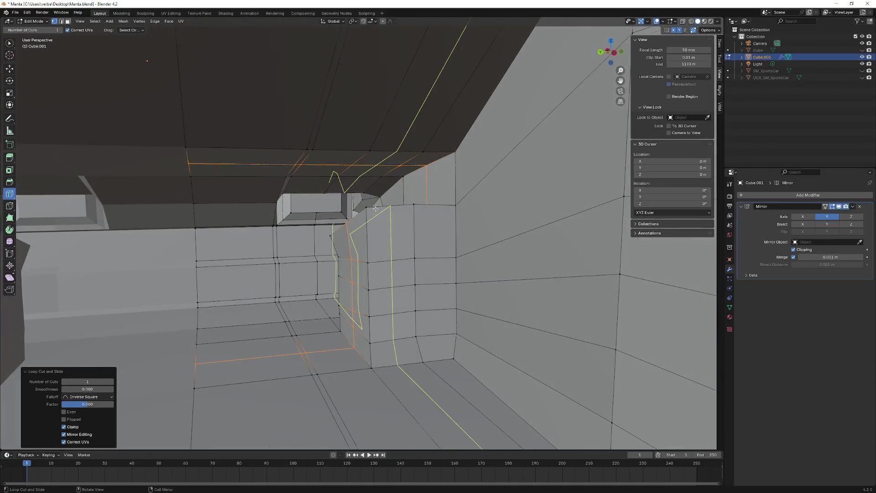
middle_drag(278, 175, 393, 209)
click(9, 68)
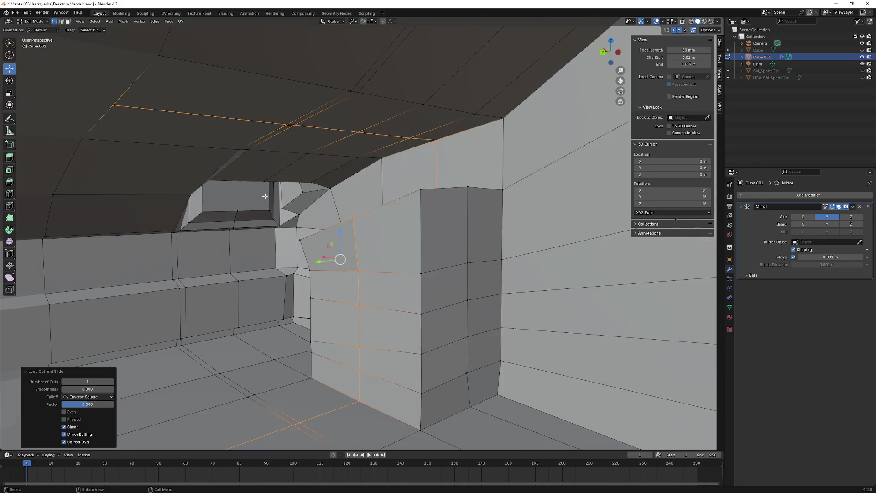
scroll(333, 254, up, 5)
mouse_move(367, 274)
middle_down()
mouse_move(270, 244)
mouse_move(300, 235)
mouse_move(341, 199)
middle_up()
- Raise the edge paths above and at the top of the wheel opening
ctrl+click(335, 197)
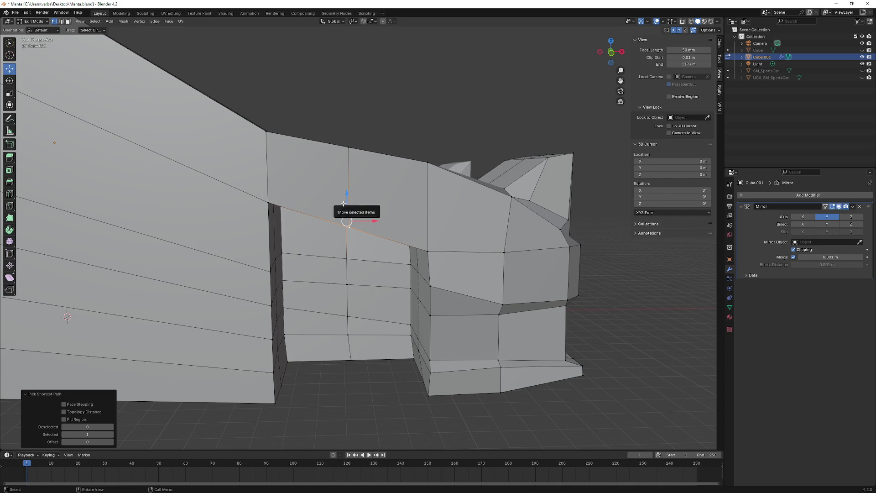
drag(343, 204, 348, 195)
click(348, 178)
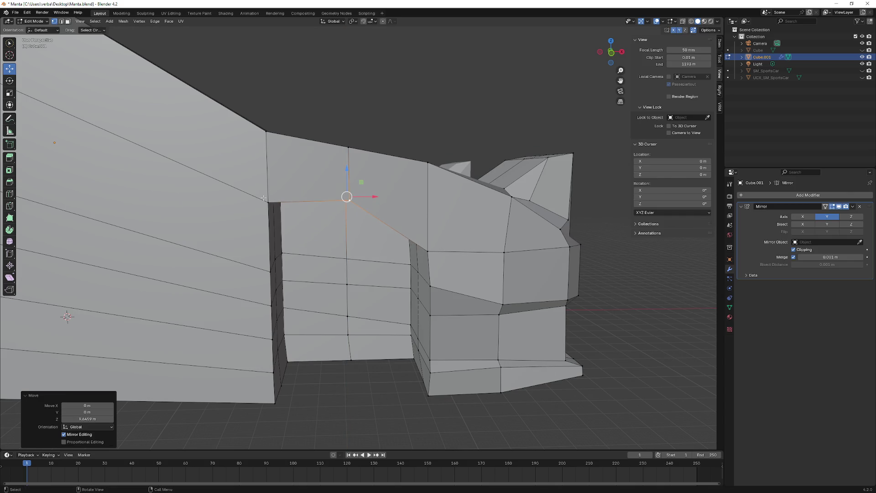
middle_drag(349, 179, 260, 180)
ctrl+click(260, 181)
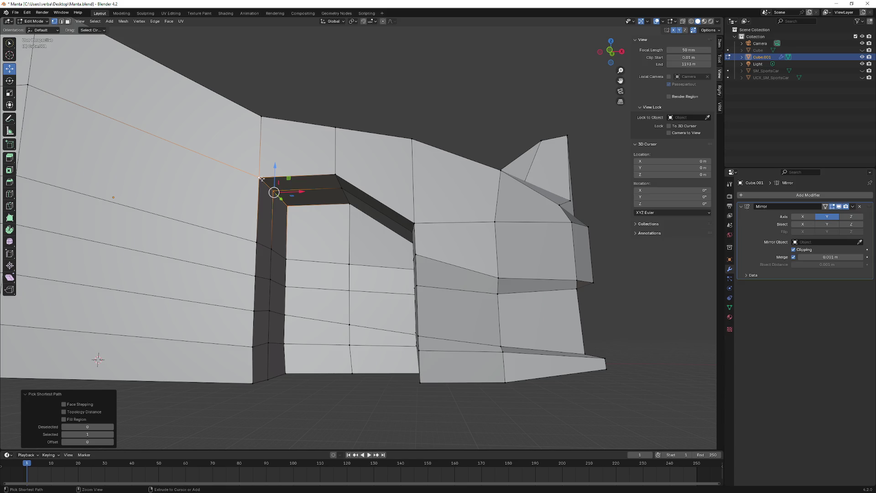
drag(274, 189, 275, 188)
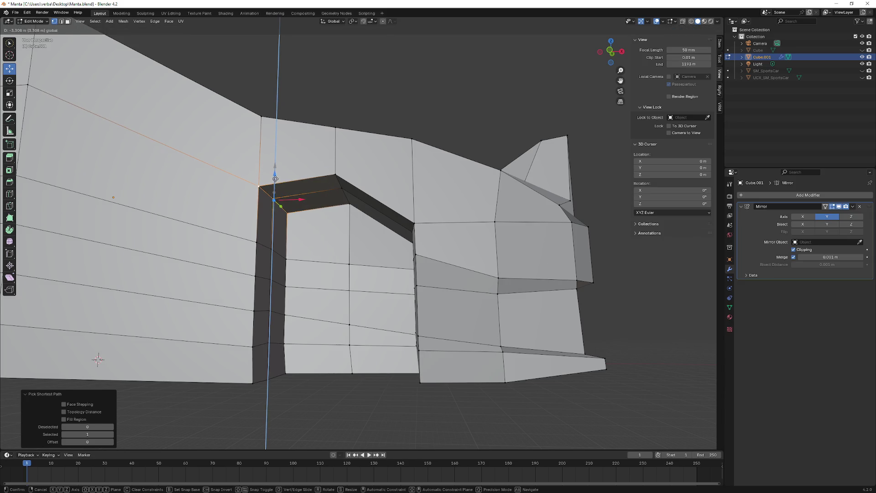
click(274, 188)
- Select the inner opening edge along the arch and raise the arch-top vertex
middle_drag(274, 189, 342, 206)
click(414, 235)
ctrl+click(449, 238)
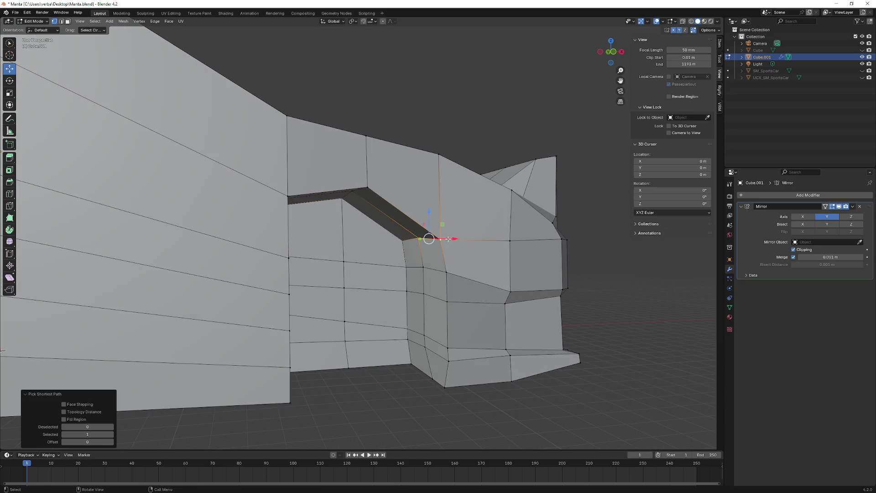
click(411, 239)
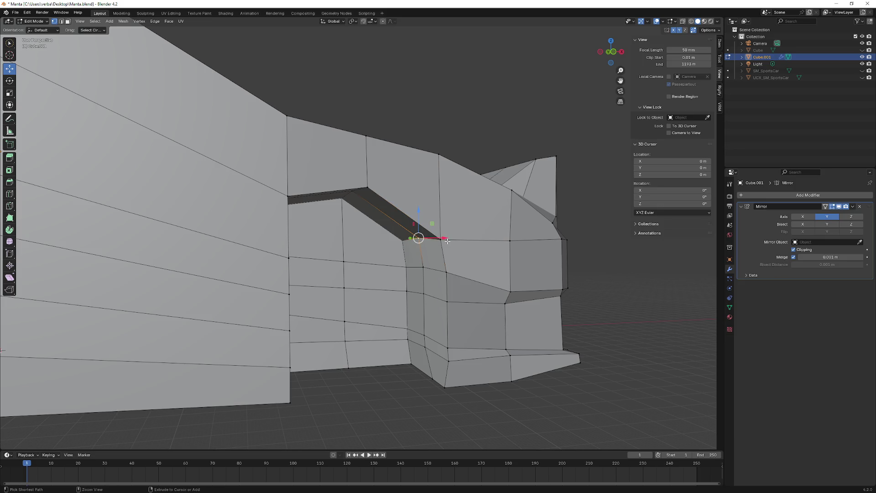
click(418, 238)
middle_drag(445, 239, 479, 234)
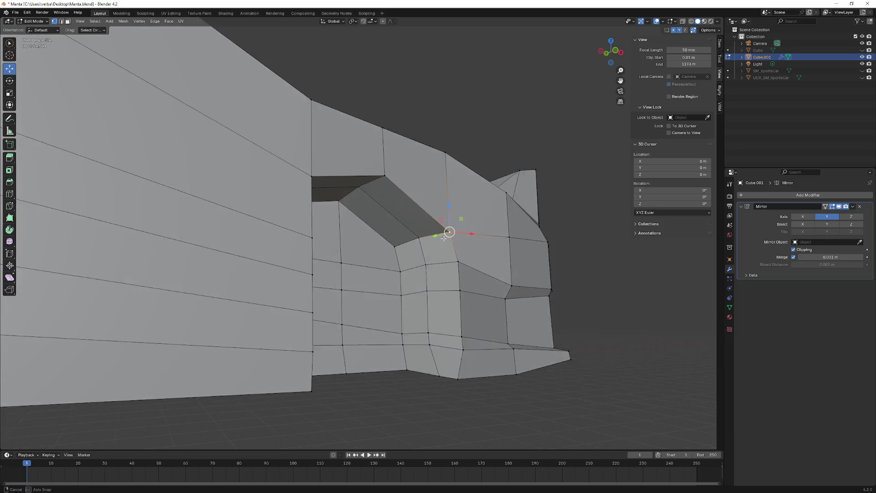
scroll(480, 233, up, 3)
ctrl+click(418, 253)
scroll(381, 277, up, 3)
middle_drag(380, 277, 446, 233)
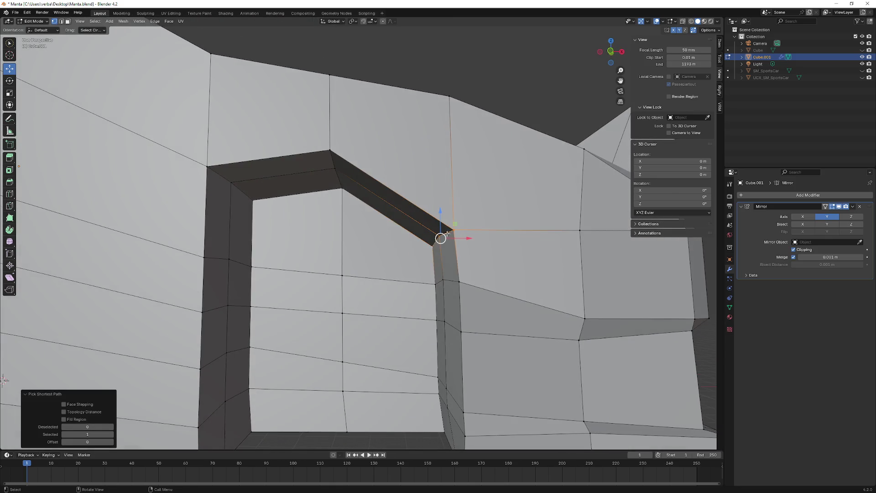
drag(442, 221, 437, 200)
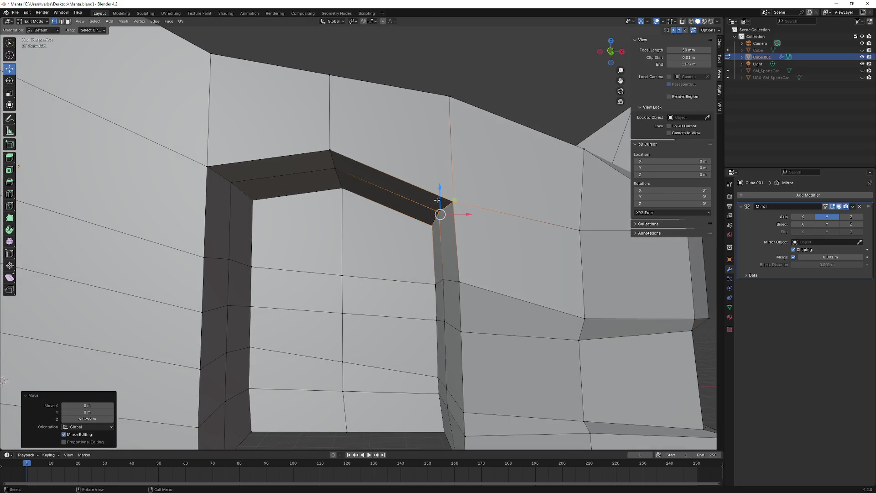
scroll(437, 201, down, 2)
scroll(437, 200, down, 2)
- Shift a lower arch-front vertex along X, then abandon a second sideways move on the vertices below
middle_drag(437, 200, 429, 221)
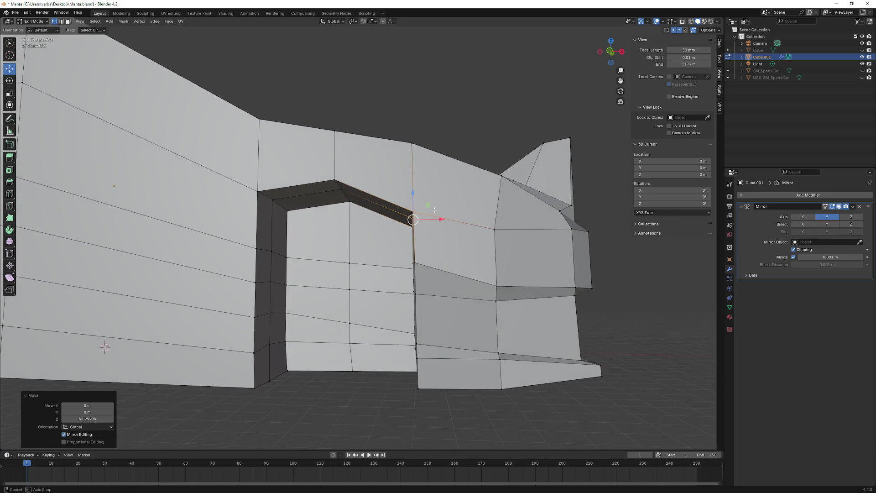
mouse_move(406, 265)
middle_down()
mouse_move(436, 272)
mouse_move(413, 295)
mouse_move(448, 306)
middle_up()
ctrl+click(421, 267)
key(g)
key(x)
click(439, 271)
click(412, 295)
ctrl+click(447, 306)
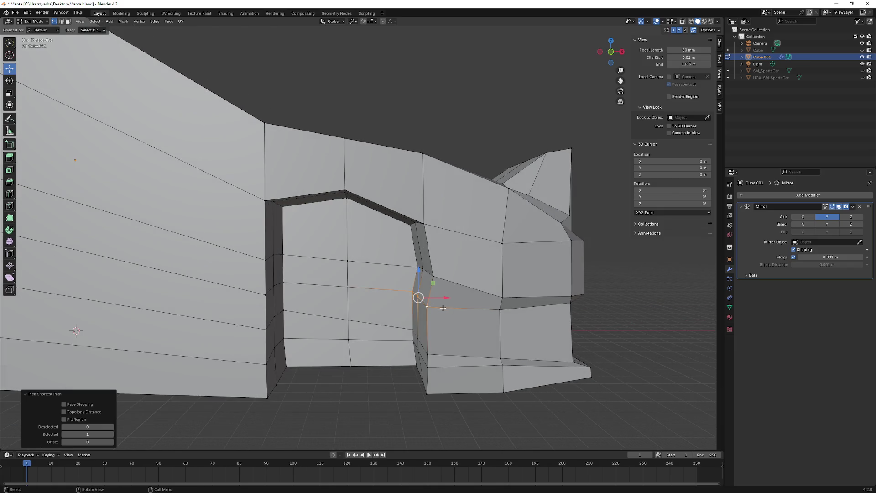
key(g)
key(x)
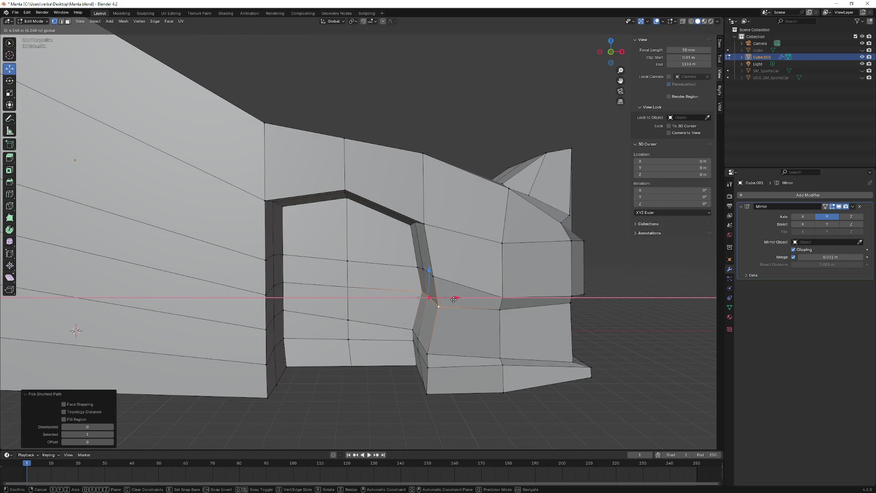
right_click(453, 299)
- Push the lowest arch-front vertices outward along X and select the arch base vertices for the next move
ctrl+click(418, 340)
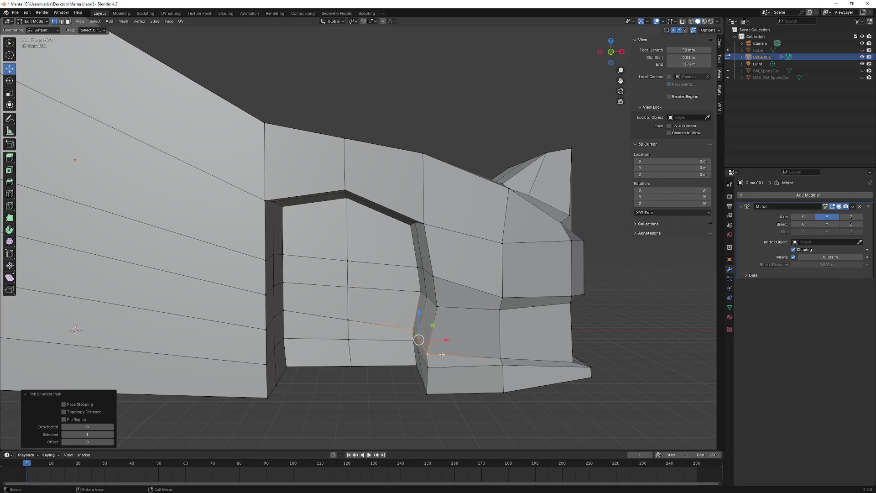
key(g)
key(x)
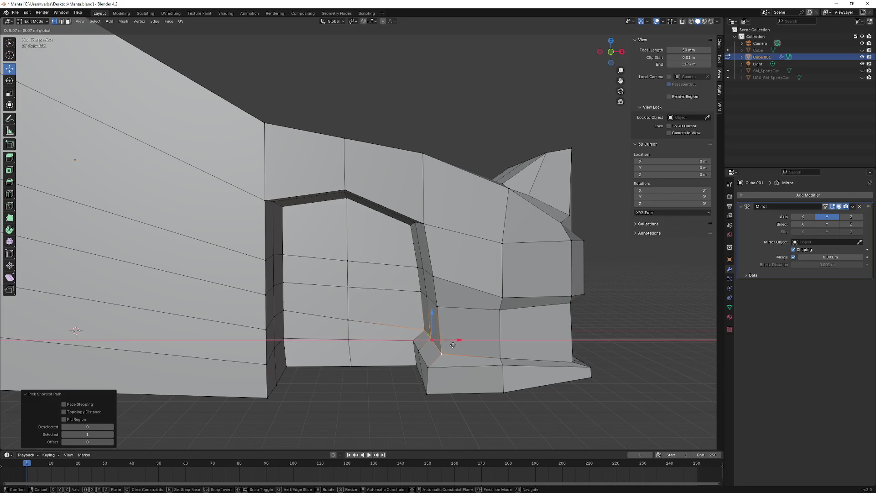
click(449, 347)
mouse_move(415, 342)
middle_down()
mouse_move(444, 354)
mouse_move(419, 310)
middle_up()
ctrl+click(421, 348)
scroll(455, 351, down, 3)
scroll(440, 338, up, 3)
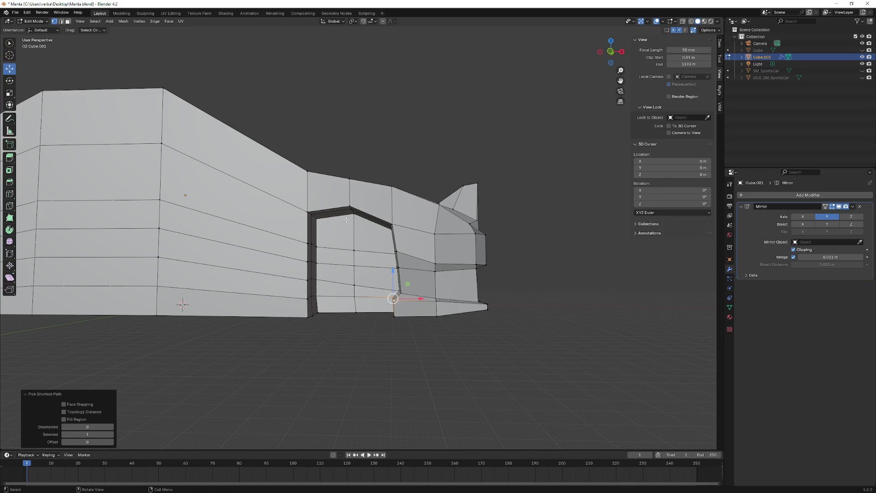
middle_drag(183, 304, 166, 313)
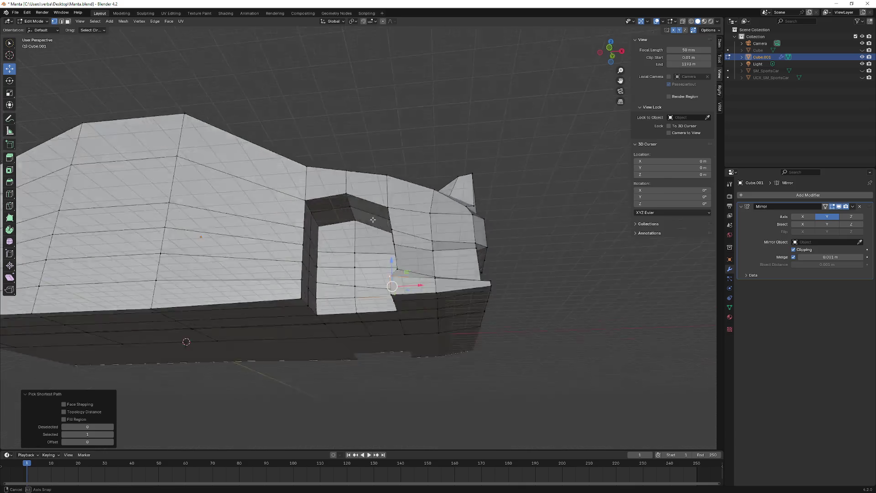
middle_drag(411, 305, 418, 303)
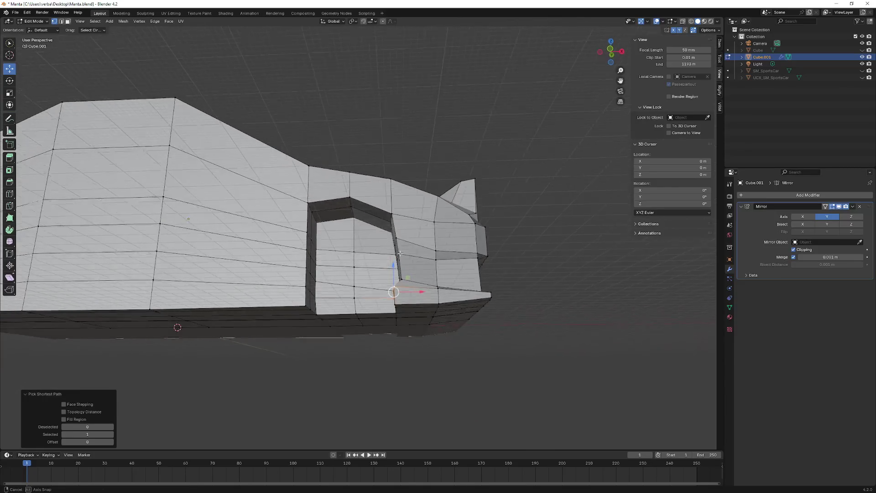
drag(415, 296, 426, 298)
scroll(426, 309, up, 2)
mouse_move(427, 315)
middle_down()
mouse_move(431, 337)
mouse_move(417, 330)
mouse_move(438, 323)
middle_up()
click(418, 329)
ctrl+click(424, 301)
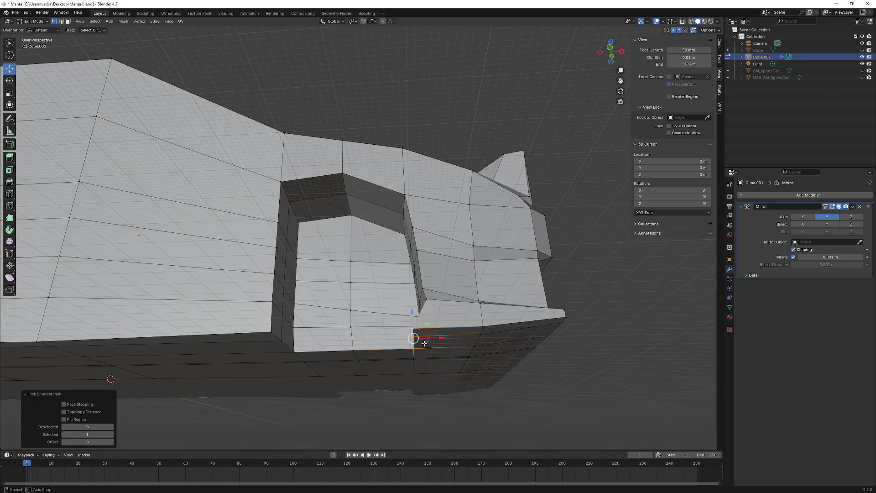
- Slide the selected arch-base vertices sideways along X, retrying after one abandoned move
middle_drag(424, 343, 438, 347)
key(g)
key(x)
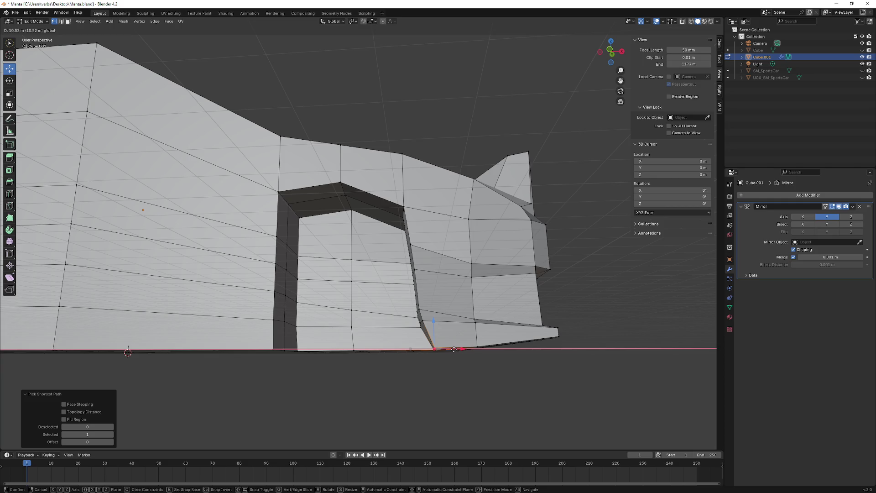
key(Escape)
mouse_move(470, 349)
middle_down()
mouse_move(425, 323)
mouse_move(439, 321)
mouse_move(413, 318)
middle_up()
key(g)
key(x)
click(465, 319)
middle_drag(70, 350, 134, 335)
key(g)
key(x)
click(134, 335)
- Raise the vertex and shift it left, then move the next arch-front vertex along X
key(g)
key(z)
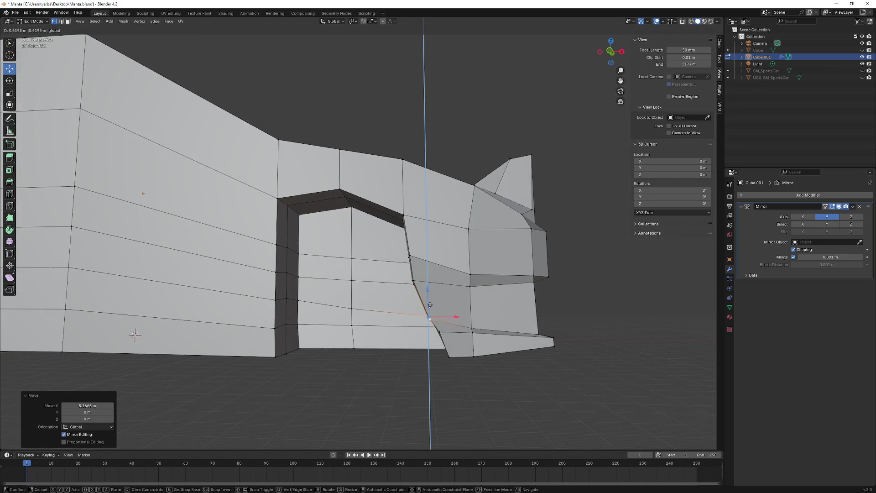
click(448, 305)
key(g)
key(x)
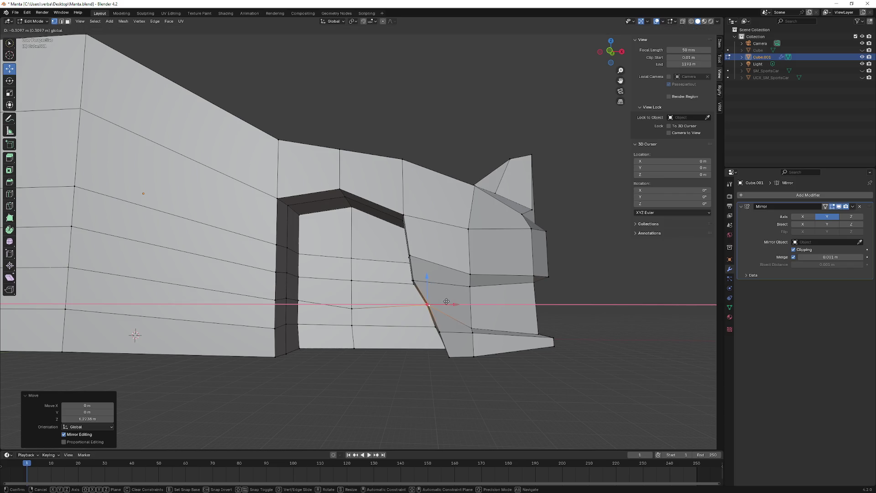
click(436, 298)
middle_drag(406, 280, 449, 283)
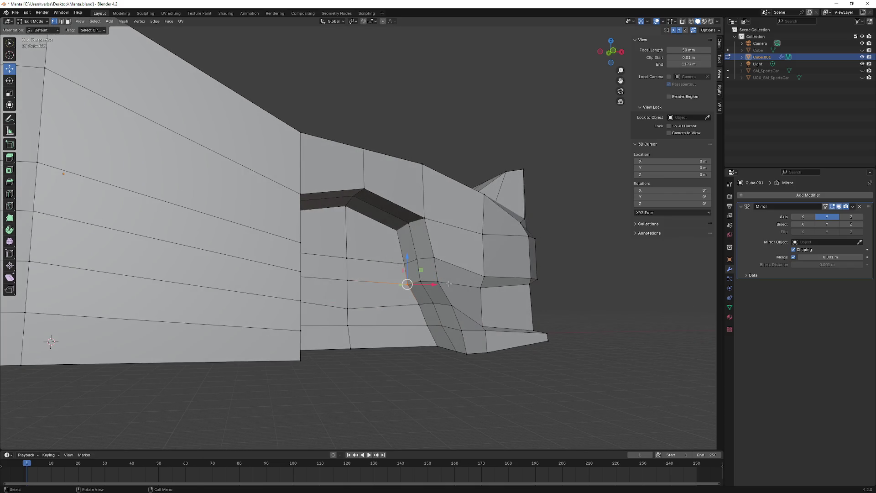
ctrl+click(408, 283)
mouse_move(407, 283)
middle_down()
mouse_move(430, 284)
mouse_move(435, 259)
mouse_move(421, 259)
mouse_move(423, 222)
middle_up()
key(g)
key(x)
click(430, 284)
- Shift the arch-front vertices along X and select the vertex path up to the opening's upper corner
ctrl+click(434, 258)
key(g)
key(x)
click(423, 262)
click(423, 223)
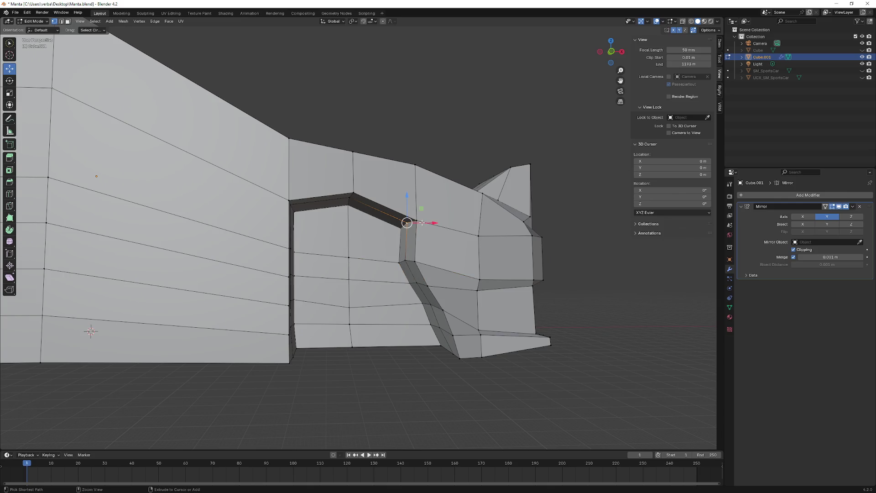
click(397, 227)
middle_drag(396, 227, 464, 222)
ctrl+click(459, 216)
click(464, 222)
ctrl+click(463, 218)
ctrl+click(406, 226)
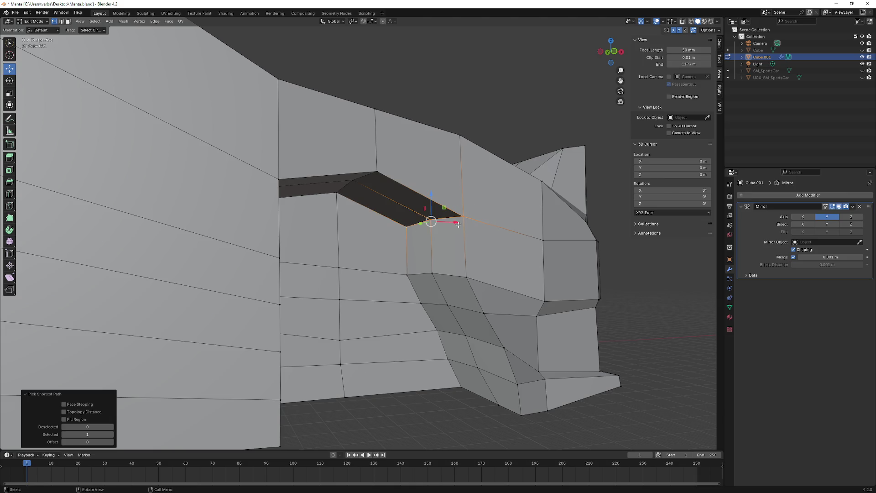
middle_drag(406, 226, 415, 216)
- Move the upper corner path along X and lower it, then shift the front edge path sideways into a slant
key(g)
key(x)
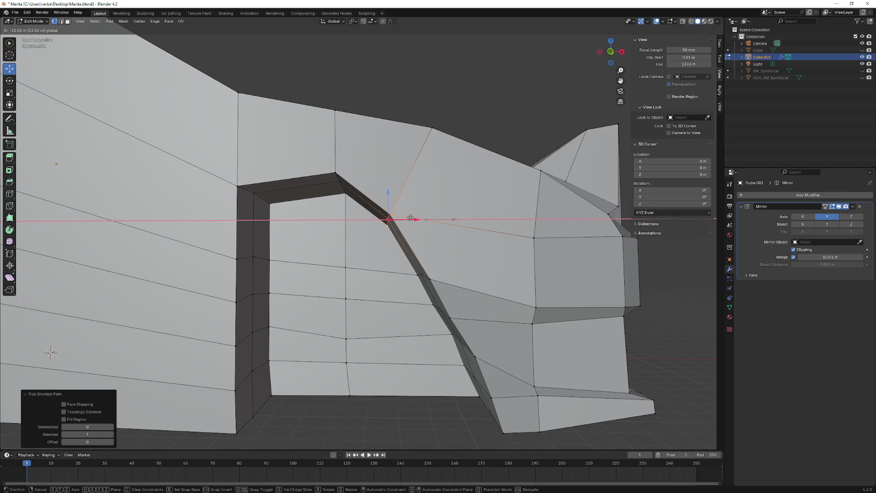
click(403, 210)
key(g)
key(z)
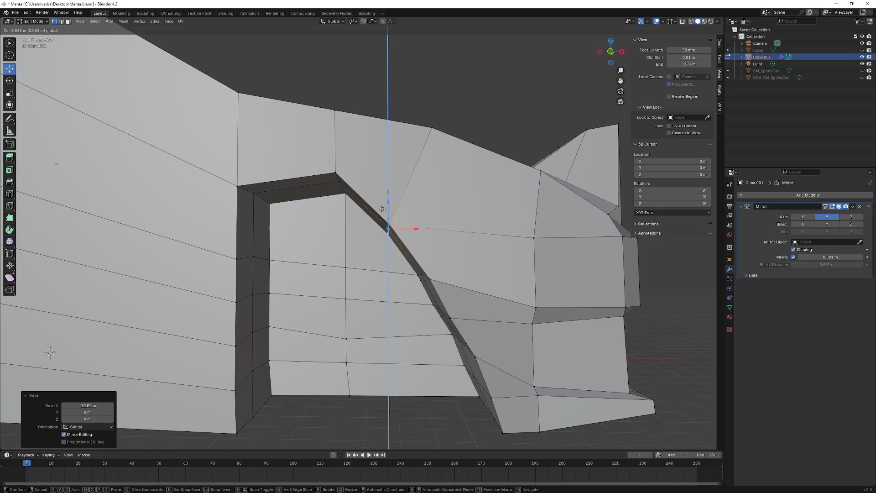
click(381, 209)
mouse_move(382, 209)
middle_down()
mouse_move(374, 201)
mouse_move(448, 293)
mouse_move(411, 260)
middle_up()
ctrl+click(444, 285)
key(g)
key(x)
click(449, 293)
- Lower the top edge of the wheel opening along Z
click(344, 198)
ctrl+click(353, 187)
middle_drag(352, 187, 350, 190)
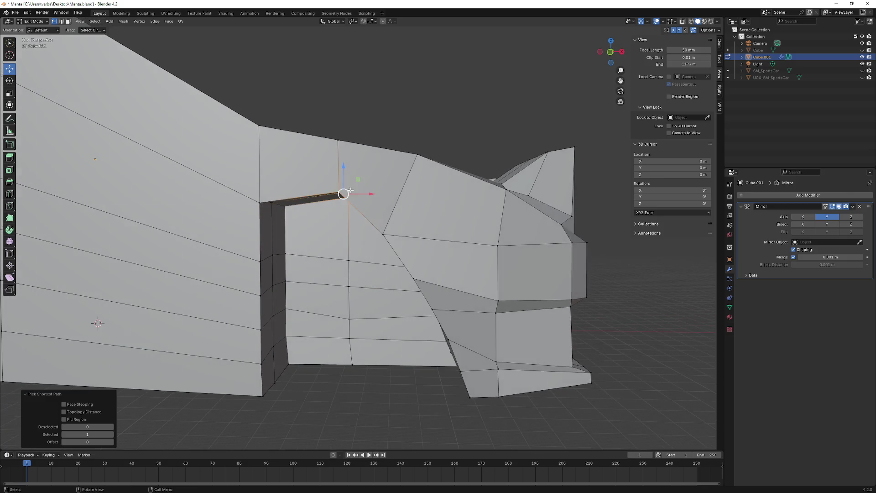
key(g)
key(z)
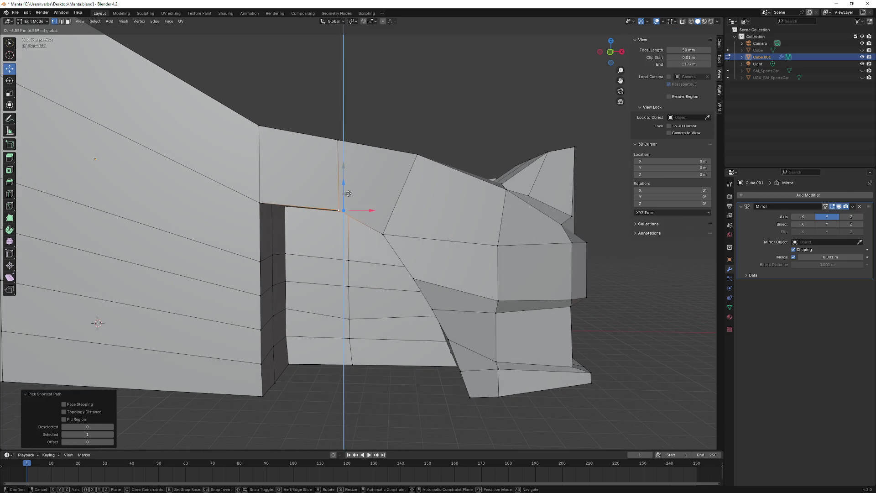
click(350, 193)
middle_drag(349, 193, 311, 197)
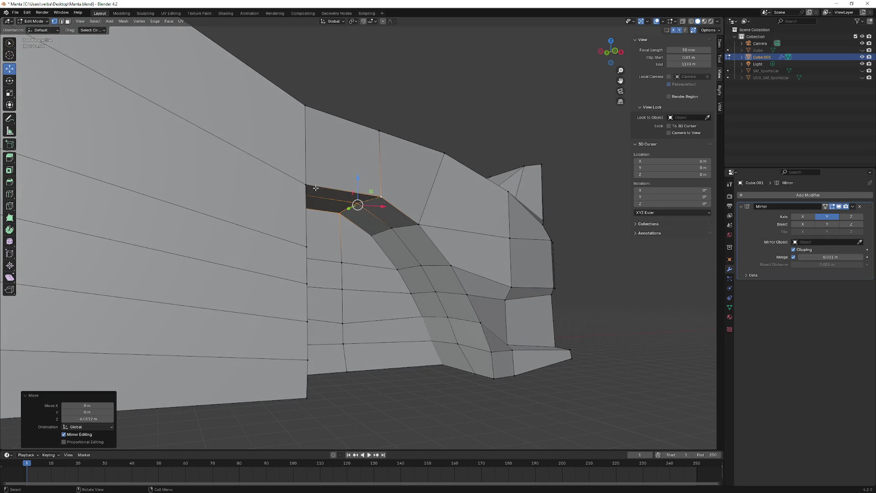
mouse_move(235, 270)
middle_down()
mouse_move(248, 264)
mouse_move(66, 351)
middle_up()
- Lower the opening's rear top corner and slide it right into a sloped edge
click(274, 199)
key(g)
key(z)
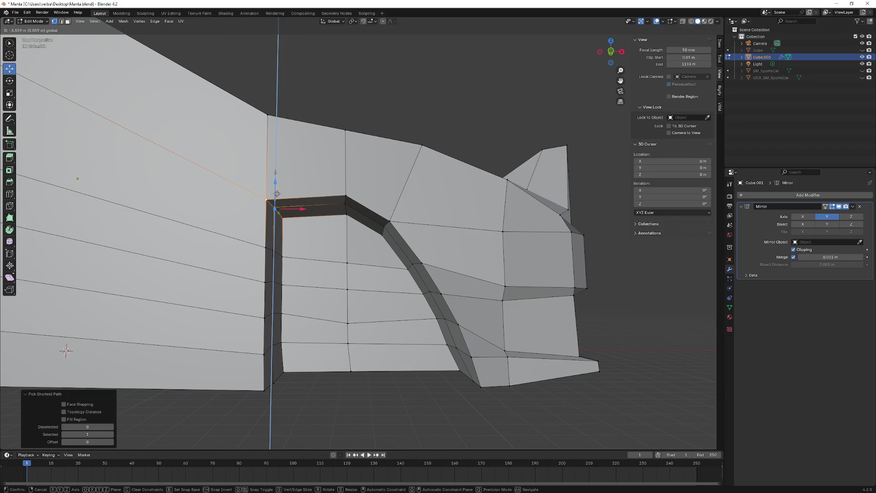
click(62, 339)
middle_drag(62, 339, 60, 328)
mouse_move(298, 216)
mouse_down()
mouse_move(304, 221)
mouse_move(277, 198)
mouse_move(329, 210)
mouse_up()
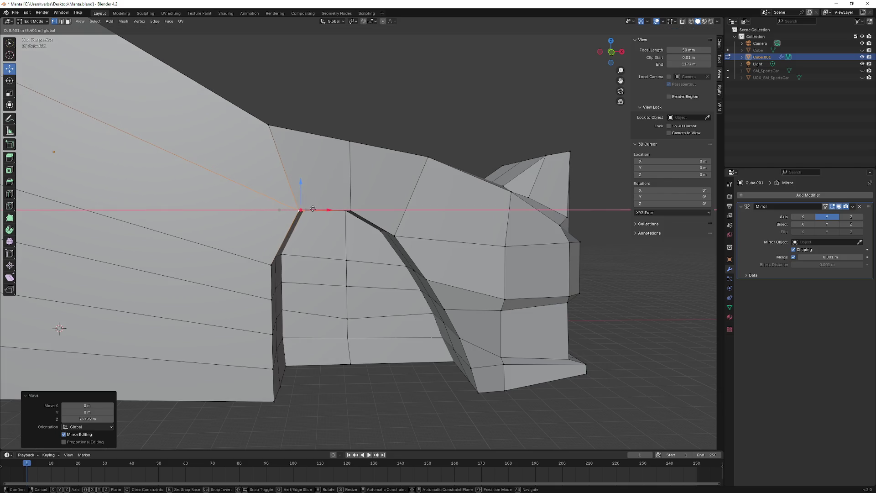
drag(300, 183, 299, 209)
mouse_move(300, 209)
middle_down()
mouse_move(266, 252)
mouse_move(244, 261)
mouse_move(284, 257)
mouse_move(176, 339)
middle_up()
ctrl+click(254, 254)
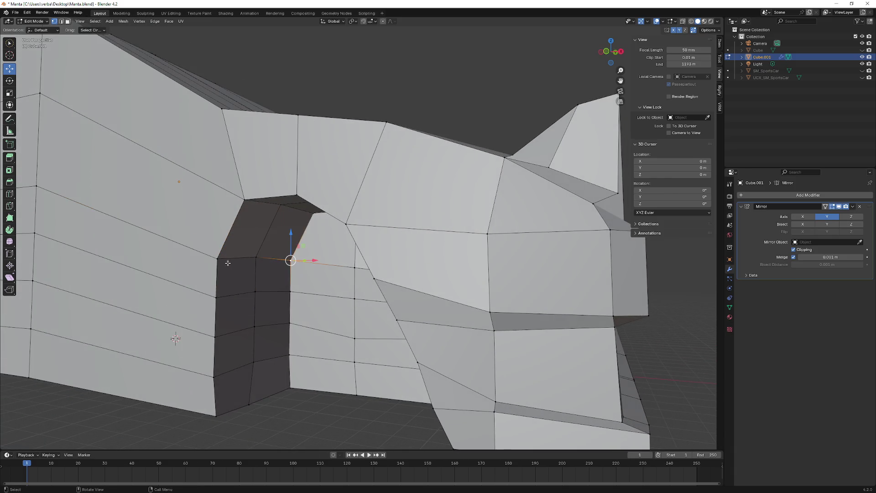
- Shift a vertex on the wheel opening's rear side along X, cancelling a vertical move in between
ctrl+click(256, 258)
middle_drag(255, 258, 261, 254)
key(g)
key(x)
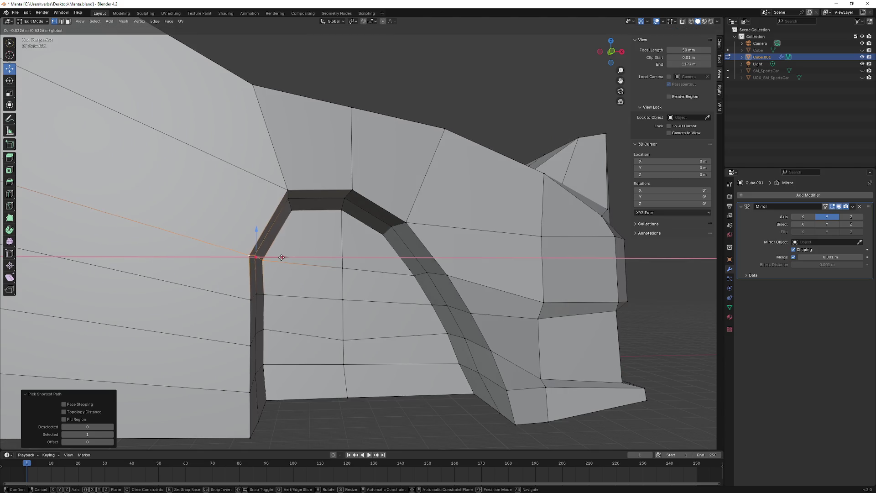
click(281, 258)
key(g)
key(z)
right_click(247, 217)
key(g)
key(x)
click(267, 239)
- Select vertices along the rear edge and shift them sideways along X
mouse_move(291, 274)
middle_down()
mouse_move(272, 283)
mouse_move(277, 295)
middle_up()
click(265, 296)
ctrl+click(251, 294)
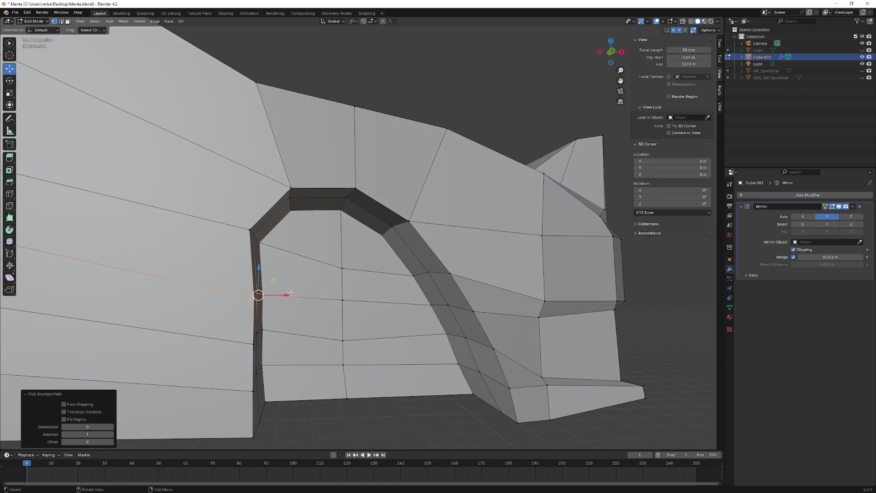
key(g)
key(x)
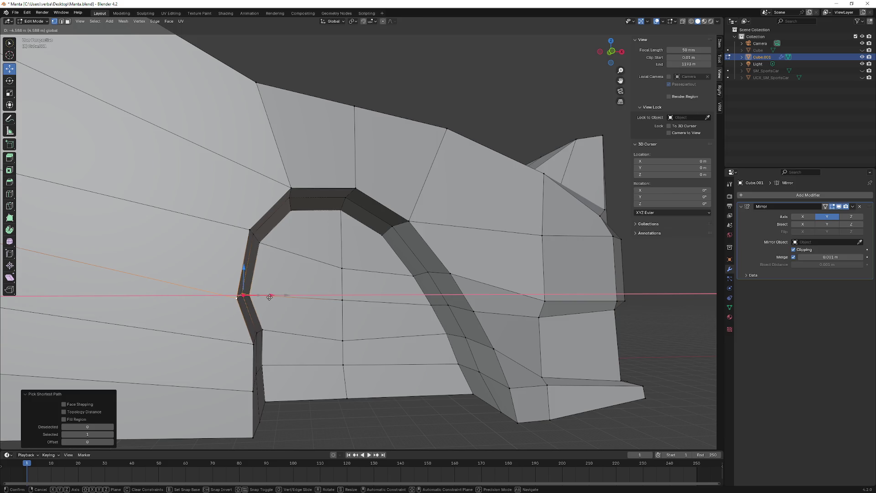
click(257, 291)
drag(238, 272, 241, 265)
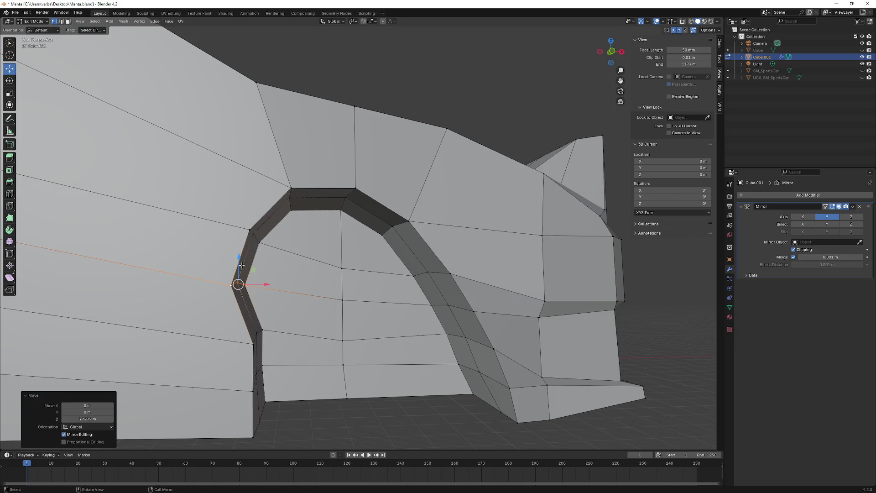
key(g)
key(x)
click(261, 288)
- Undo the last shift, extend the rear-edge selection and move it along X again
middle_drag(260, 287, 111, 323)
key(ctrl+z)
ctrl+click(253, 330)
middle_drag(253, 331, 250, 357)
key(g)
key(x)
click(248, 339)
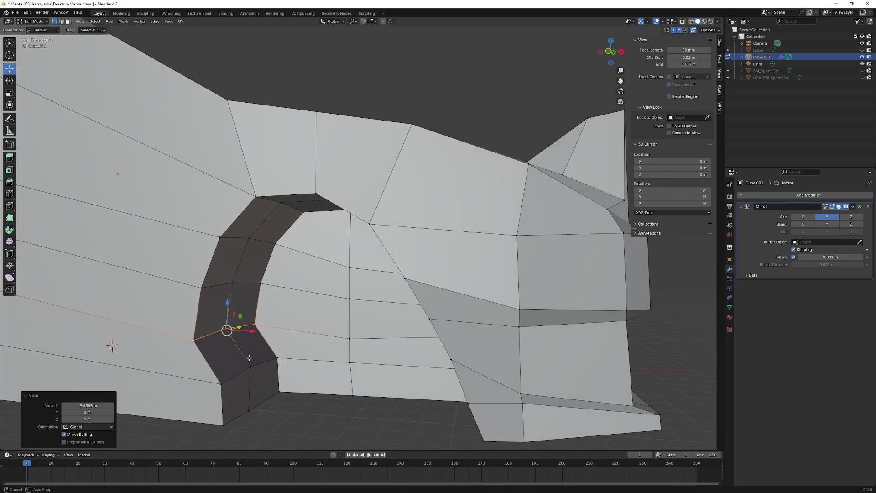
- Lower the inner wall's bottom edge loop to the body's lower edge, then shift it along X
click(276, 358)
ctrl+click(224, 383)
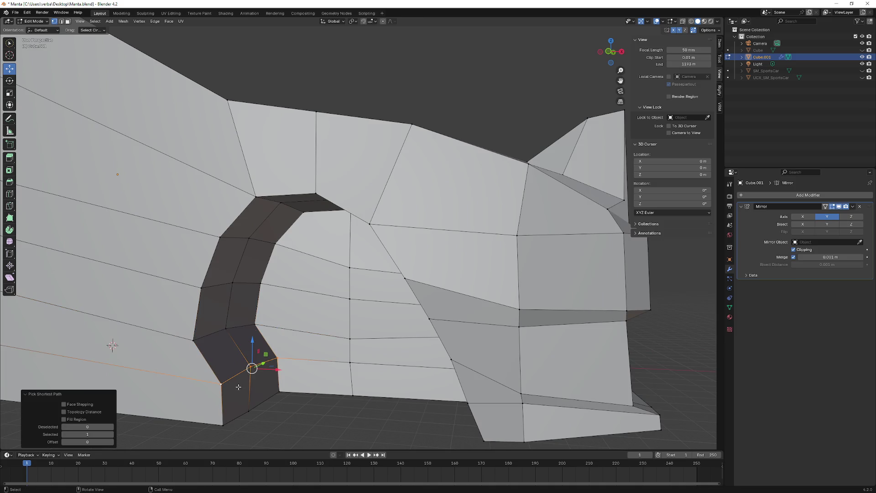
key(g)
key(z)
click(226, 425)
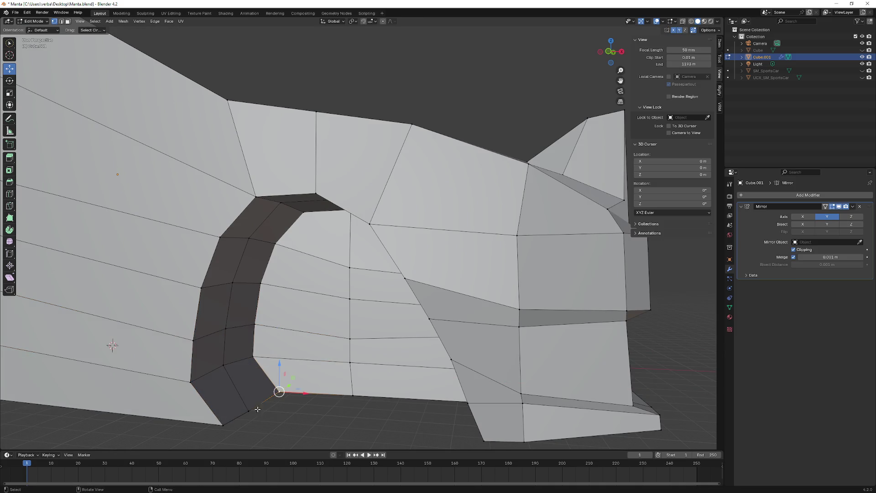
mouse_move(225, 425)
middle_down()
mouse_move(251, 407)
mouse_move(273, 283)
mouse_move(262, 243)
middle_up()
key(g)
key(x)
click(255, 381)
- Select the vertices down the arch's inner and outer wall edges
click(266, 242)
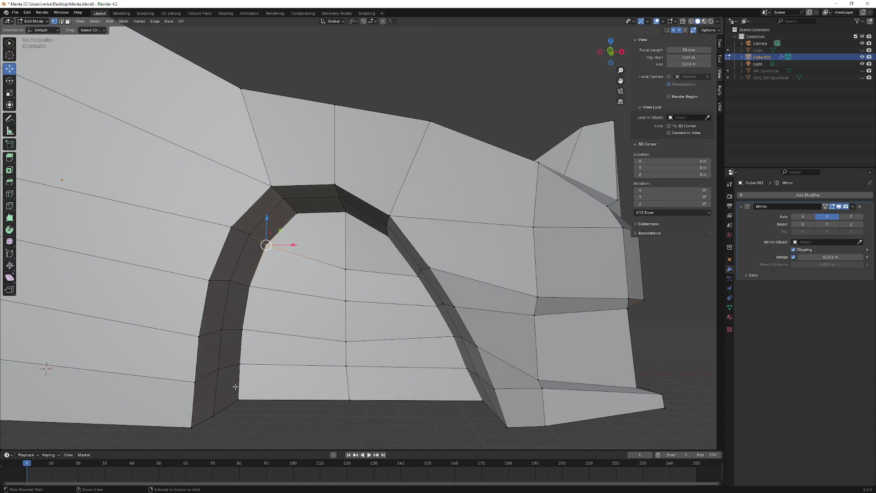
ctrl+click(238, 398)
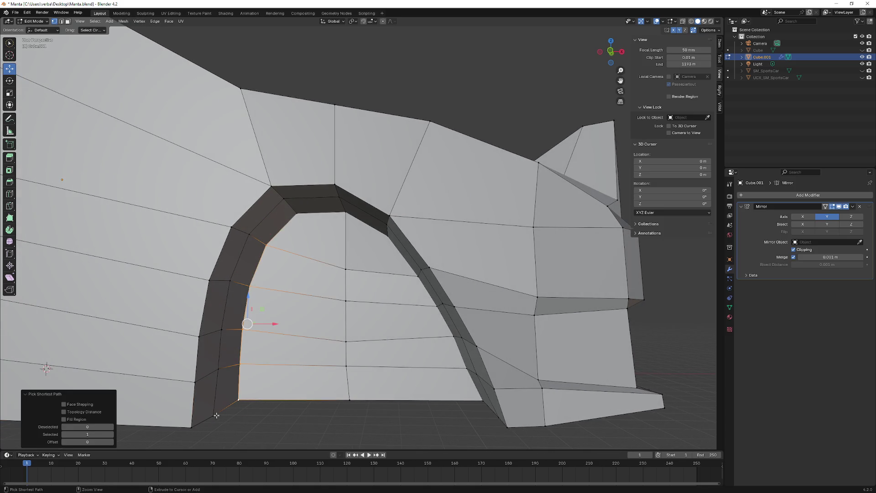
ctrl+click(246, 235)
ctrl+click(194, 411)
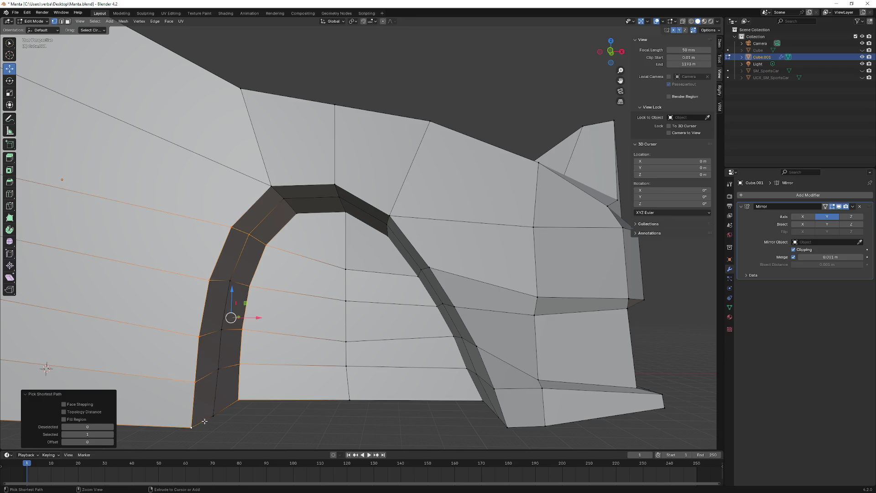
- Move the rear arch-wall face strip along X until it thins into a slim rim
ctrl+click(231, 283)
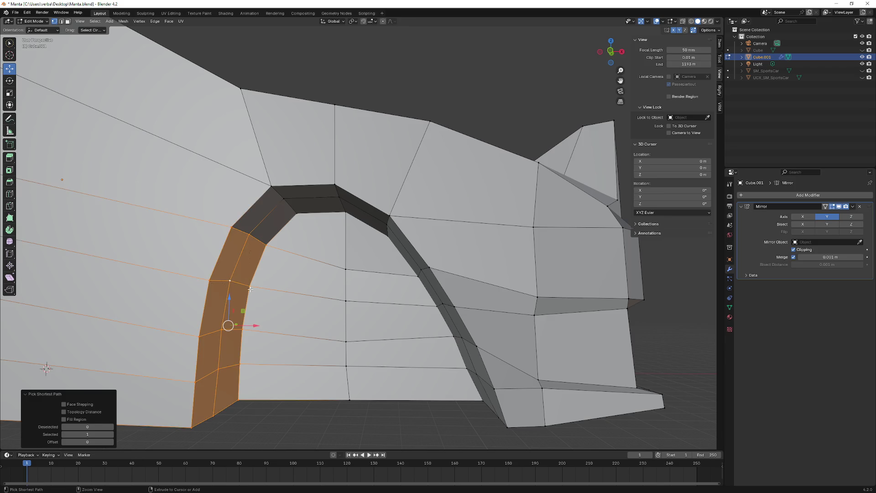
middle_drag(231, 283, 271, 290)
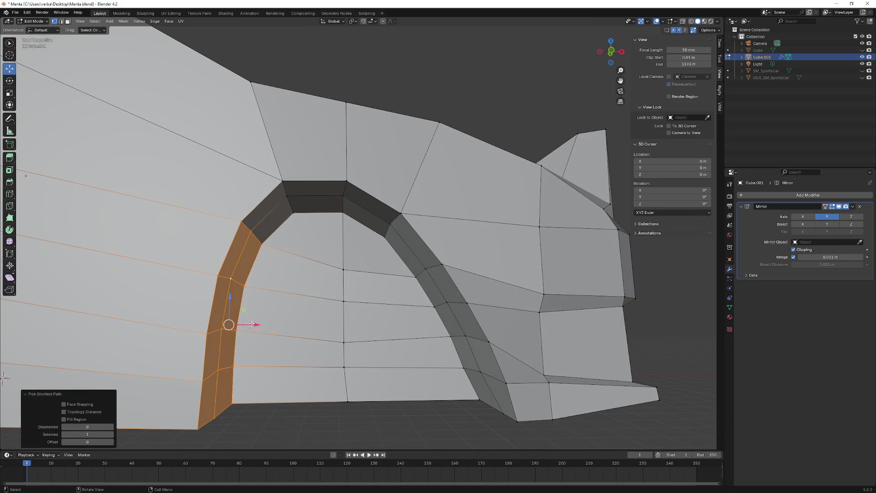
drag(253, 324, 221, 319)
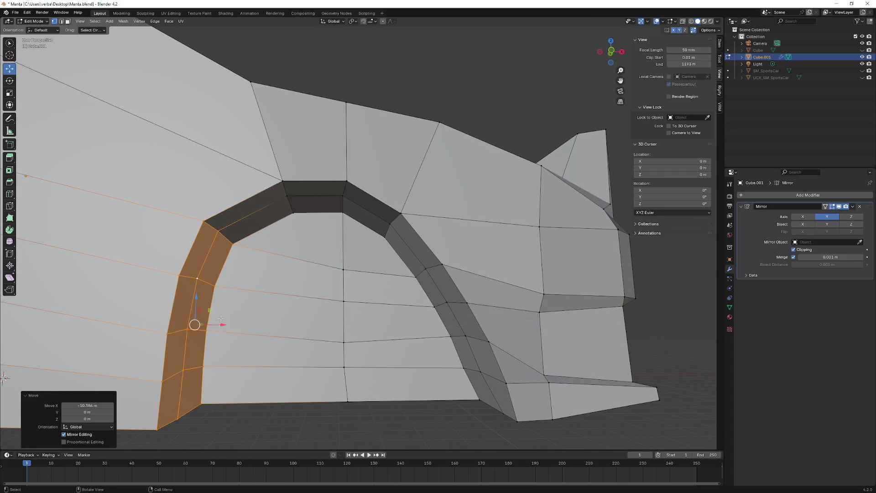
scroll(222, 318, down, 4)
middle_drag(221, 318, 135, 312)
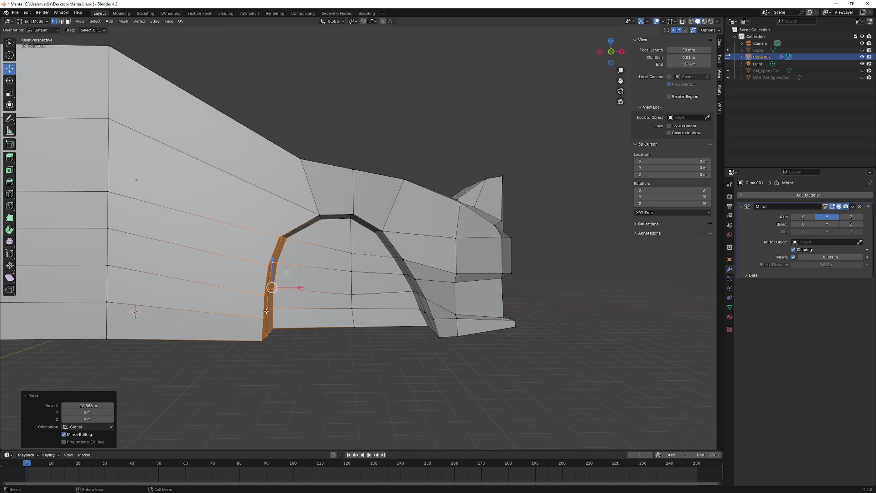
drag(296, 287, 303, 288)
mouse_move(302, 287)
middle_down()
mouse_move(323, 280)
mouse_move(284, 299)
mouse_move(235, 293)
middle_up()
scroll(298, 302, down, 3)
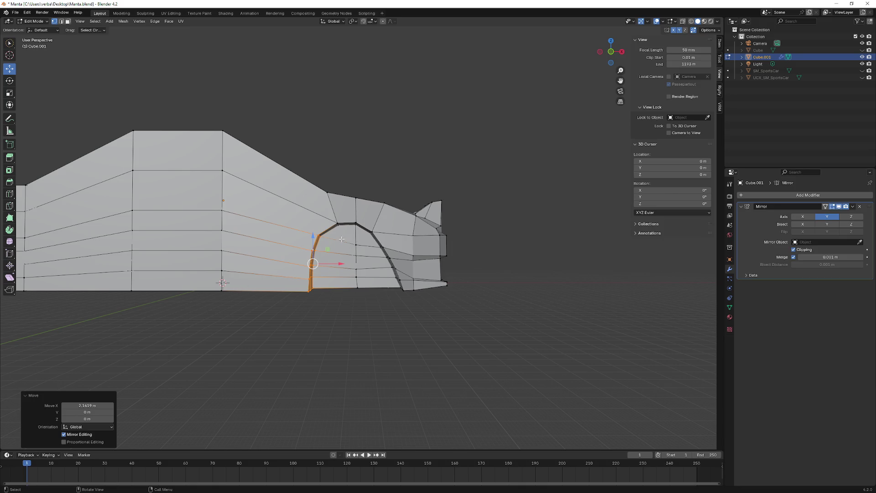
middle_drag(341, 240, 289, 256)
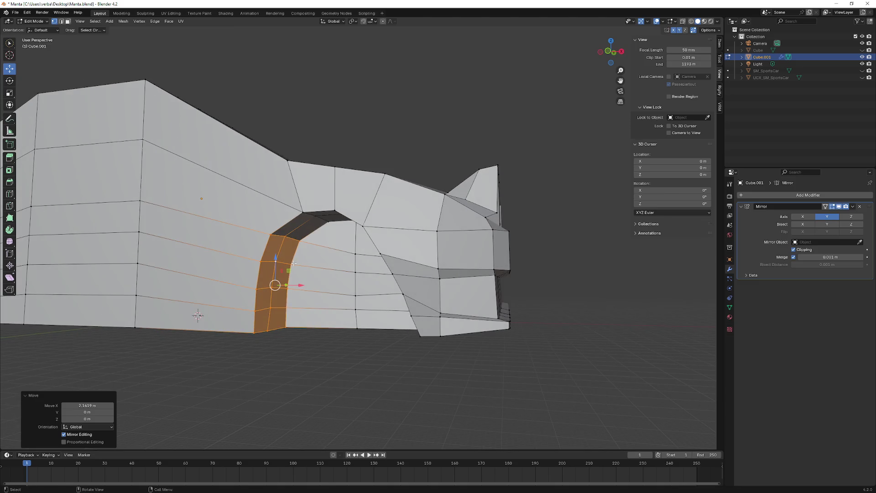
- Select two inner arch faces and shift them along the car's length
click(291, 264)
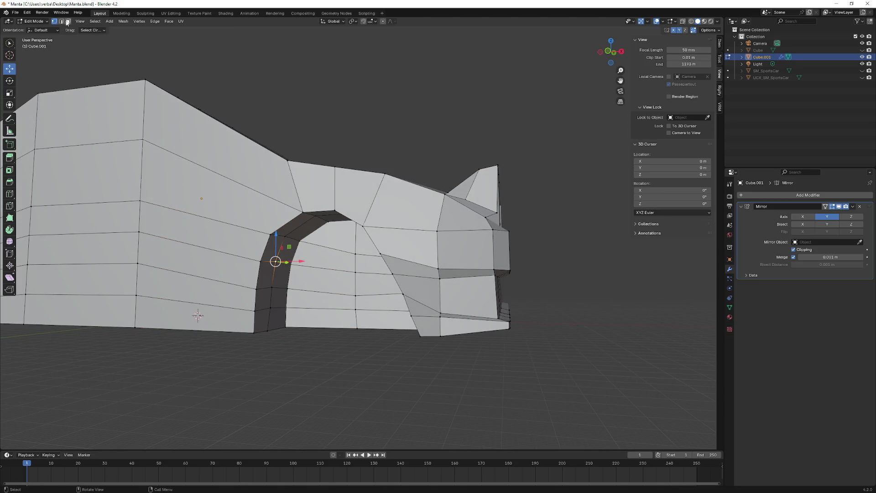
mouse_move(271, 274)
middle_down()
mouse_move(287, 334)
mouse_move(276, 321)
mouse_move(334, 315)
middle_up()
click(287, 286)
shift+click(282, 316)
drag(298, 300, 293, 301)
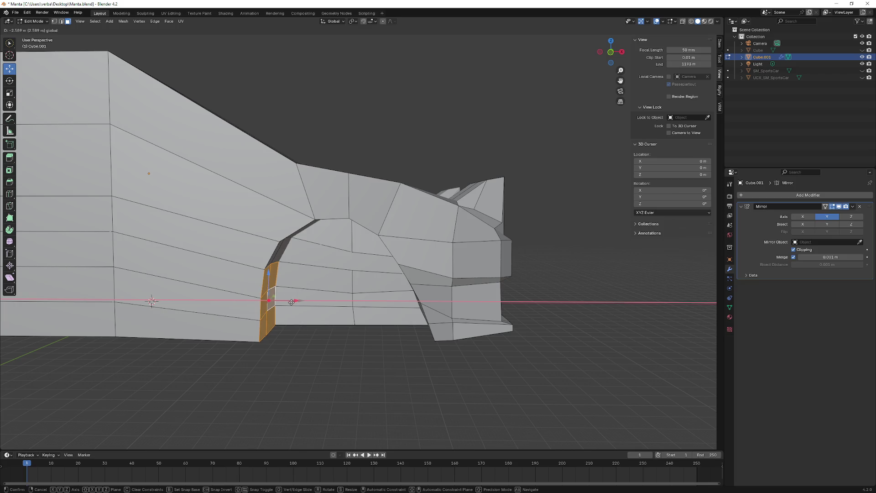
click(293, 301)
middle_drag(293, 301, 301, 342)
- Extrude the bottom arch face along X twice to thicken the arch wall's foot
alt+click(294, 287)
click(307, 312)
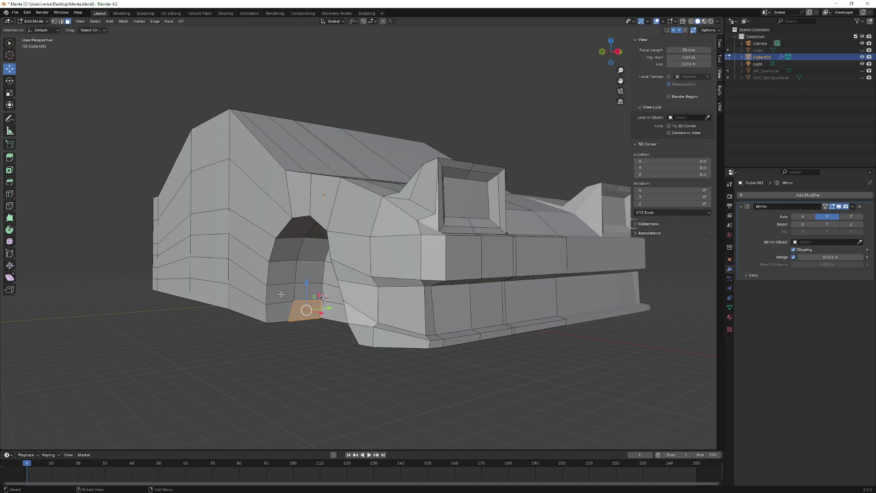
scroll(280, 294, up, 5)
middle_drag(281, 293, 157, 312)
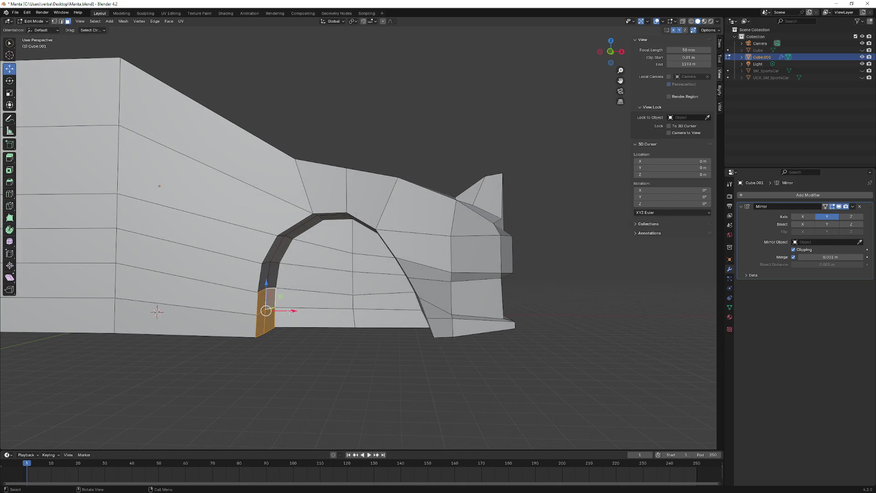
key(e)
key(x)
click(317, 350)
mouse_move(316, 350)
middle_down()
mouse_move(276, 337)
mouse_move(283, 321)
mouse_move(355, 321)
middle_up()
click(277, 316)
key(e)
key(x)
click(282, 321)
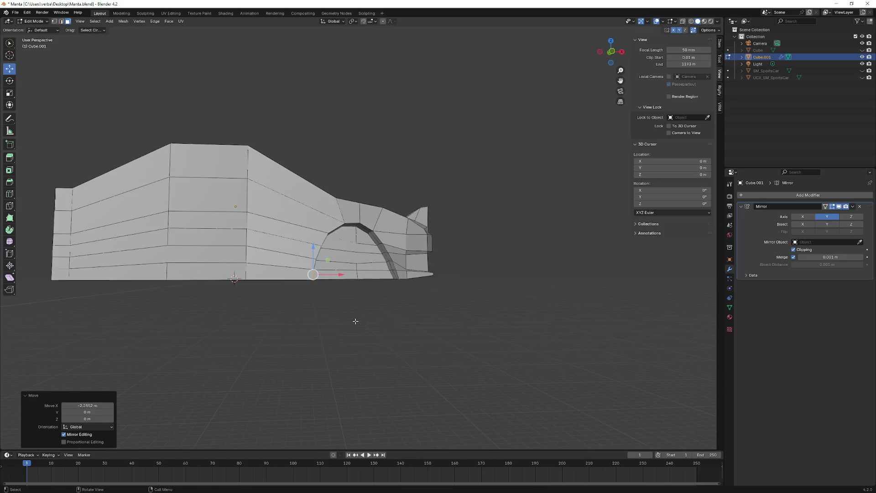
scroll(353, 251, up, 2)
scroll(353, 250, up, 1)
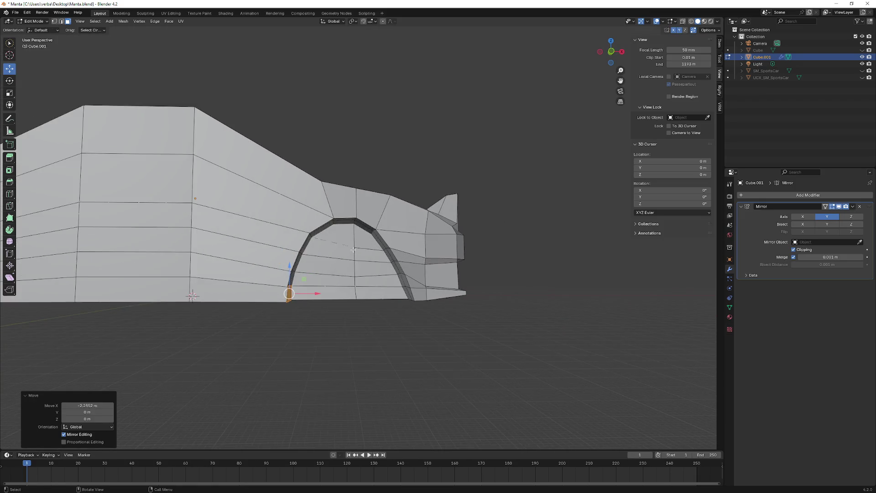
scroll(354, 250, up, 2)
- Lower the top arch face and its two neighbours to bring the arch crown down
middle_drag(353, 250, 345, 242)
middle_drag(113, 86, 287, 180)
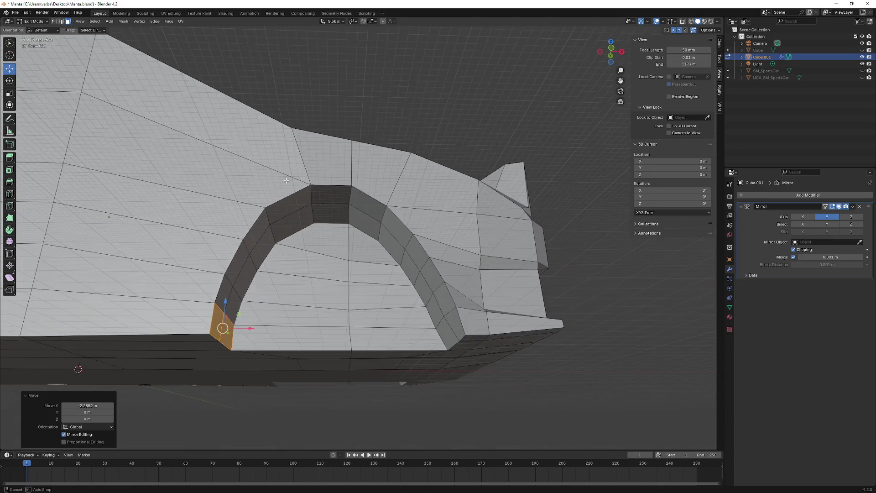
click(333, 195)
middle_drag(333, 195, 338, 234)
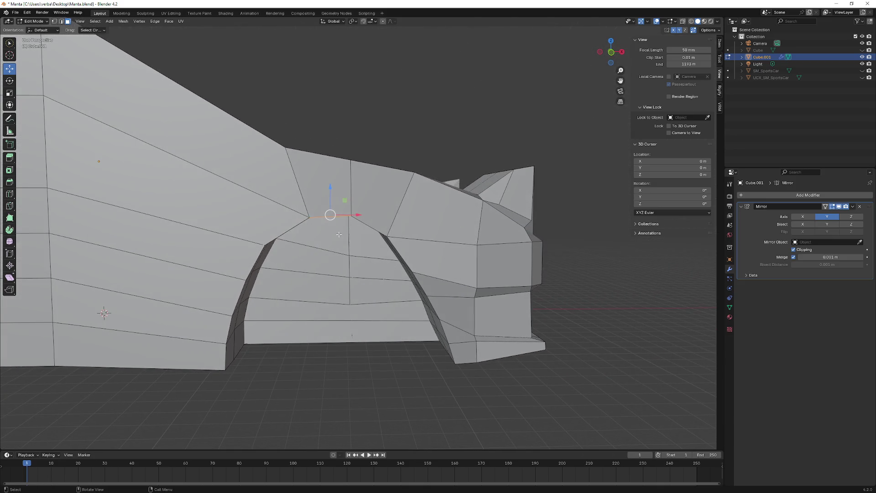
drag(330, 203, 331, 222)
mouse_move(331, 222)
middle_down()
mouse_move(326, 178)
mouse_move(347, 236)
middle_up()
shift+click(291, 219)
shift+click(366, 218)
drag(331, 213, 328, 215)
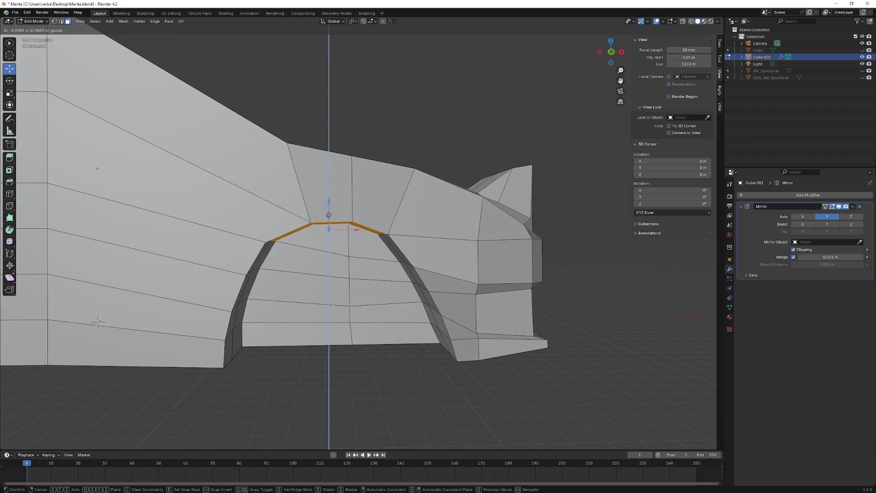
click(329, 218)
scroll(329, 218, down, 4)
middle_drag(329, 218, 400, 268)
scroll(361, 237, up, 3)
middle_drag(410, 275, 75, 86)
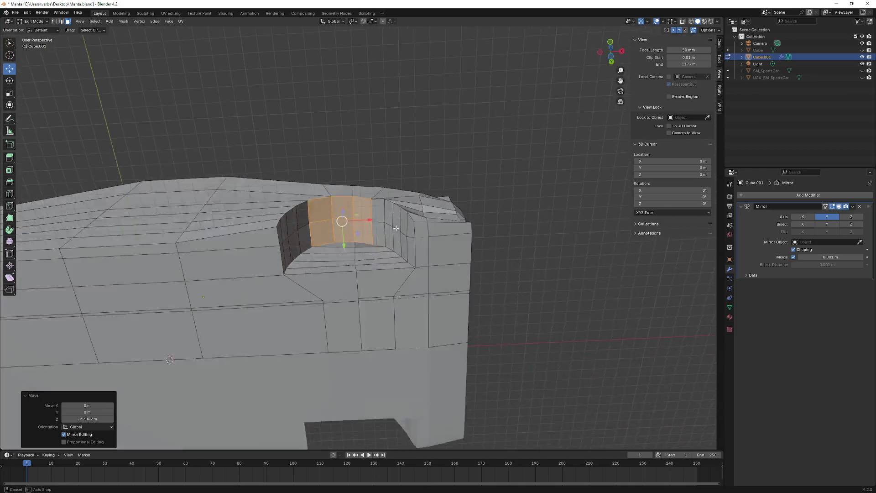
- In edge select mode, move the upright edge beside the arch, then slide it along X to narrow the arch foot
shift+click(61, 21)
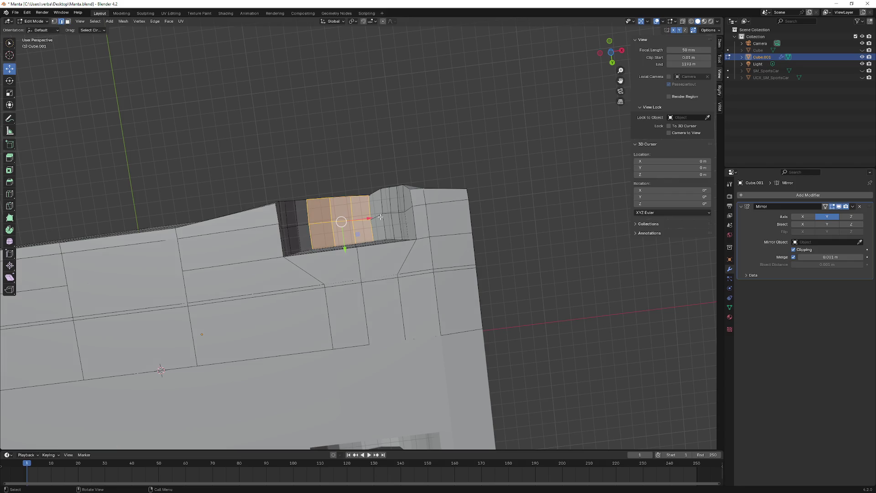
click(414, 202)
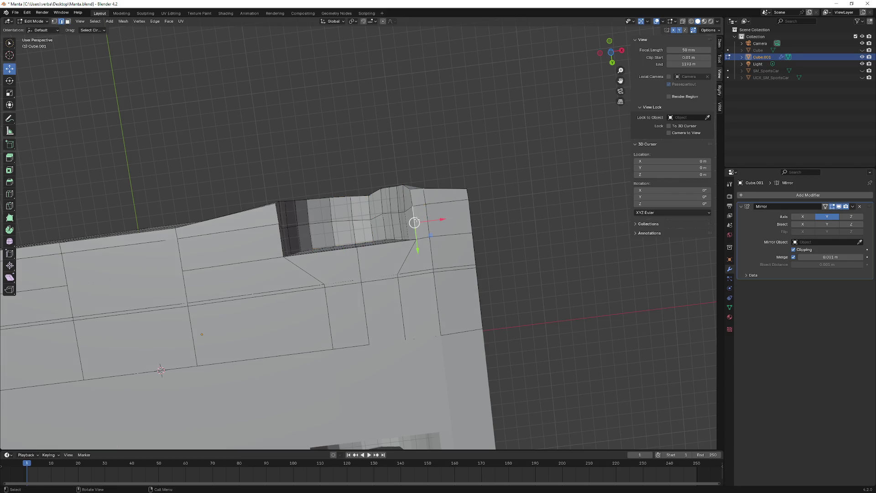
drag(412, 195, 414, 205)
key(g)
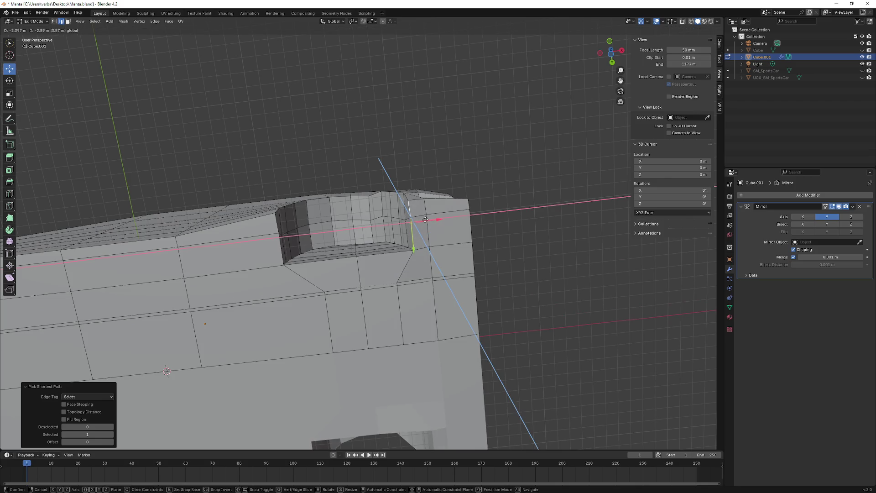
click(436, 230)
mouse_move(436, 230)
middle_down()
mouse_move(438, 281)
mouse_move(427, 312)
middle_up()
key(g)
key(x)
click(436, 282)
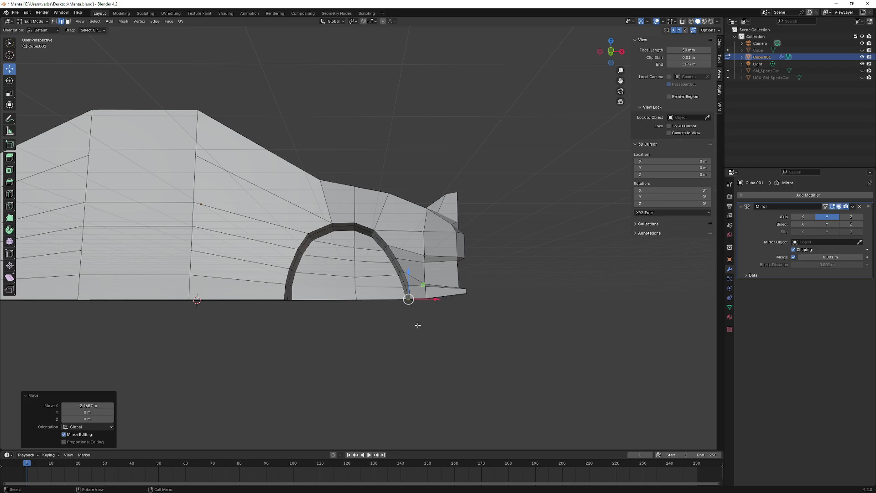
- Orbit to view the car front, then switch to the Reddit browser window and maximize it
right_click(344, 309)
mouse_move(277, 306)
middle_down()
mouse_move(196, 288)
mouse_move(226, 288)
mouse_move(254, 316)
mouse_move(220, 341)
mouse_move(205, 301)
mouse_move(251, 309)
mouse_move(221, 317)
mouse_move(273, 320)
middle_up()
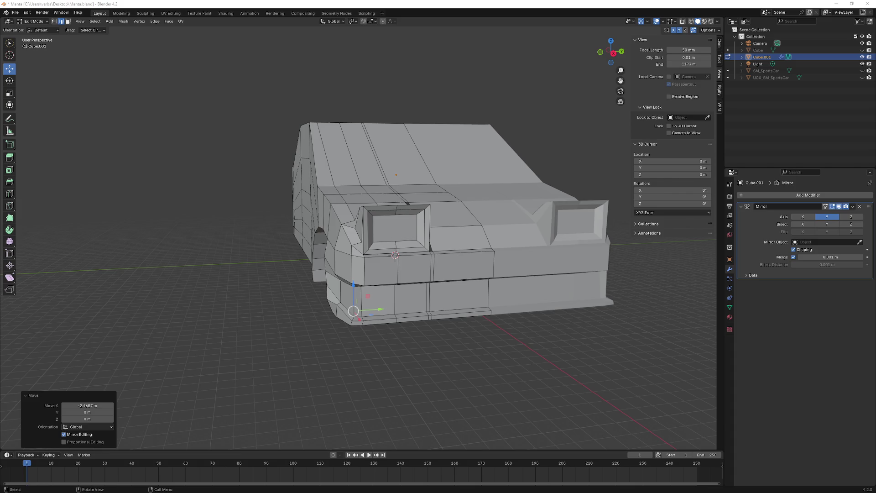
key(alt+Tab)
double_click(146, 107)
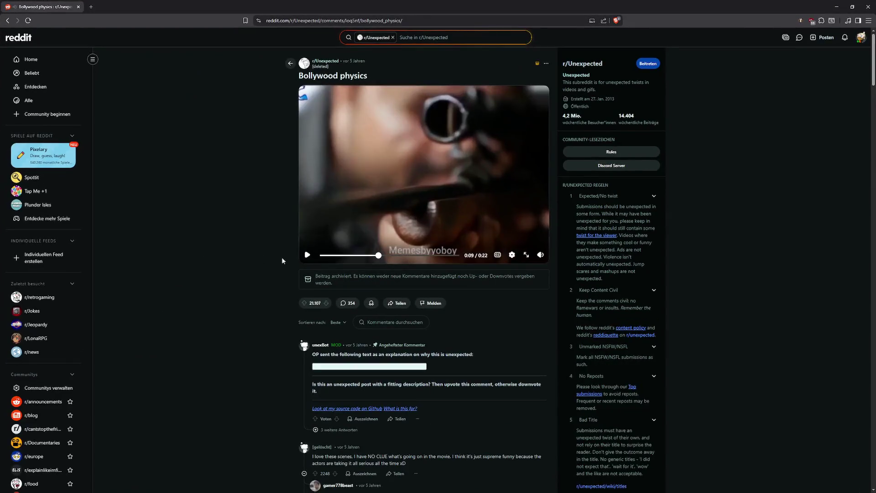
- Rewind and play the Bollywood physics video, then close the page to return to Blender
click(321, 254)
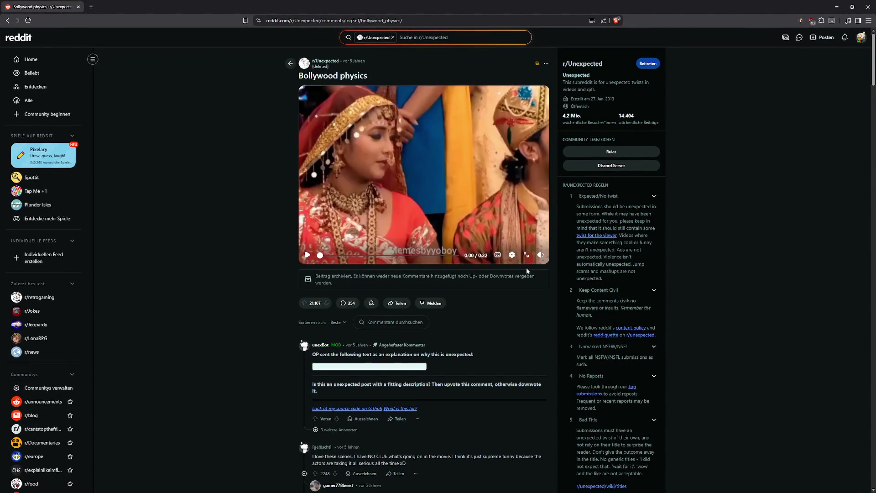
click(307, 254)
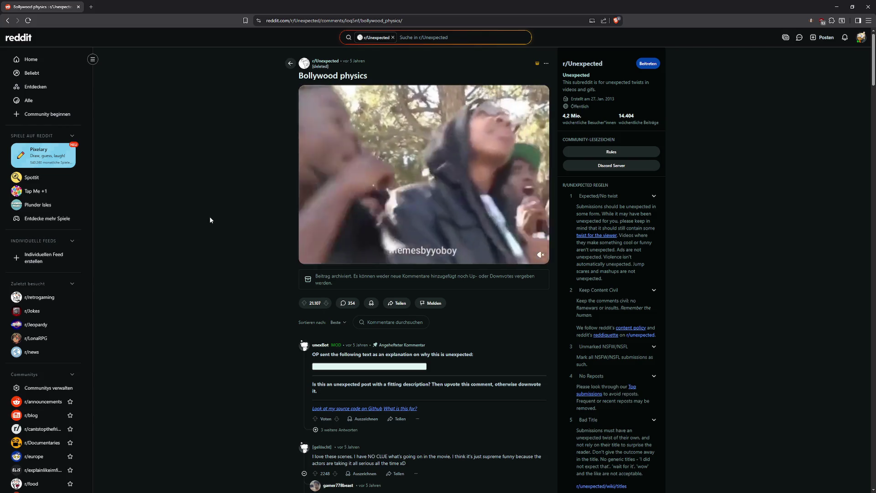
click(79, 9)
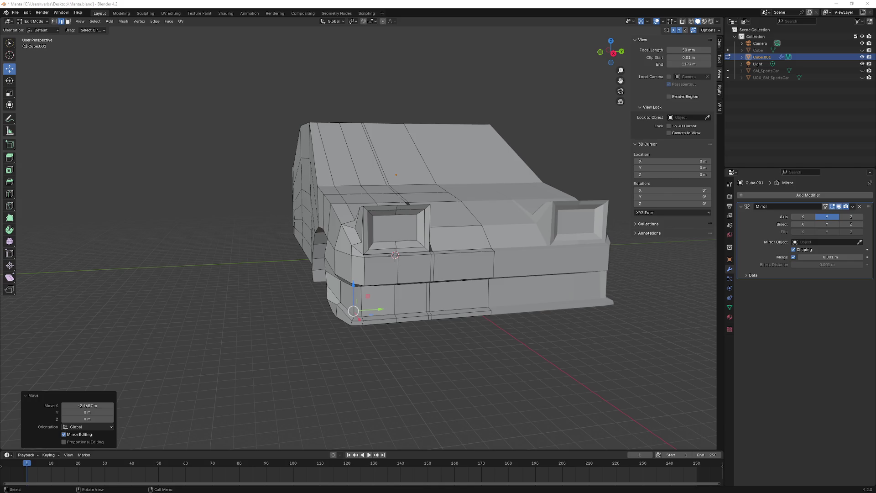
- From a side view, lower an edge run along the wheel arch and shift it along X
mouse_move(198, 191)
middle_down()
mouse_move(239, 180)
mouse_move(381, 218)
mouse_move(131, 319)
middle_up()
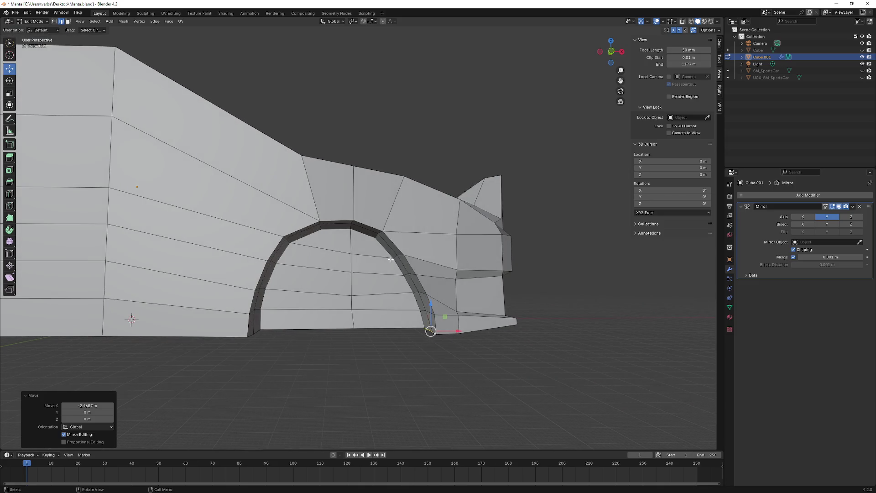
click(391, 258)
middle_drag(414, 254, 400, 258)
ctrl+click(396, 255)
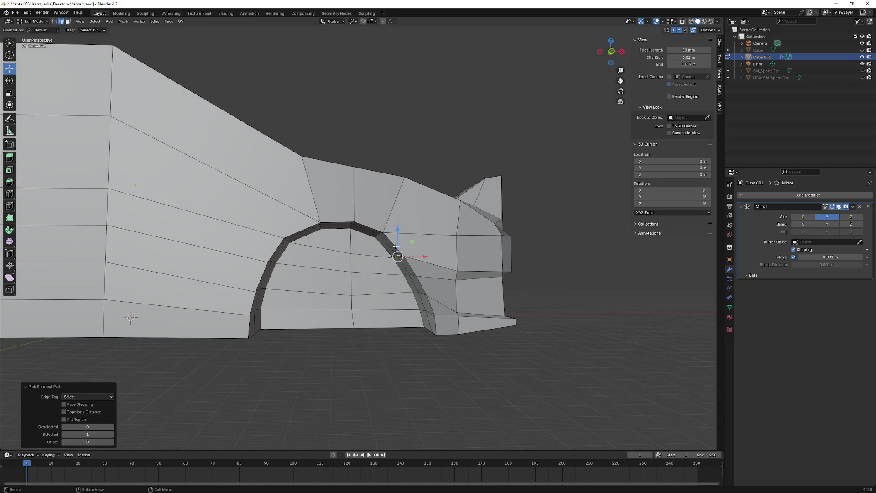
key(g)
key(z)
click(426, 272)
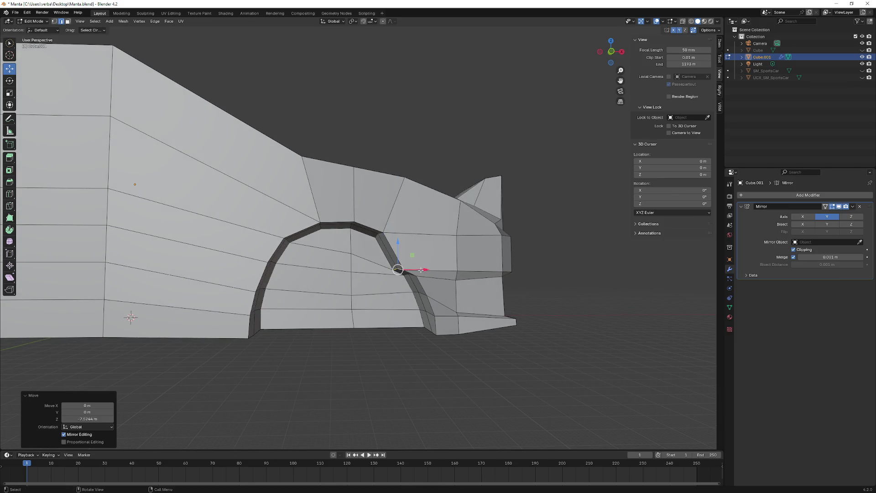
key(g)
key(x)
click(429, 271)
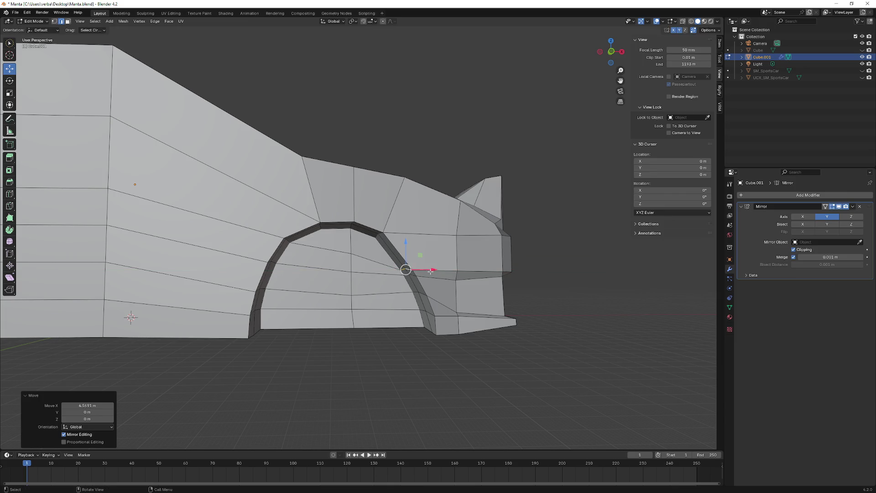
- Lower the next arch edge and shift it along X
middle_drag(431, 271, 397, 257)
mouse_move(372, 226)
middle_down()
mouse_move(395, 231)
mouse_move(381, 233)
middle_up()
ctrl+click(380, 234)
key(g)
key(z)
click(381, 233)
key(g)
key(x)
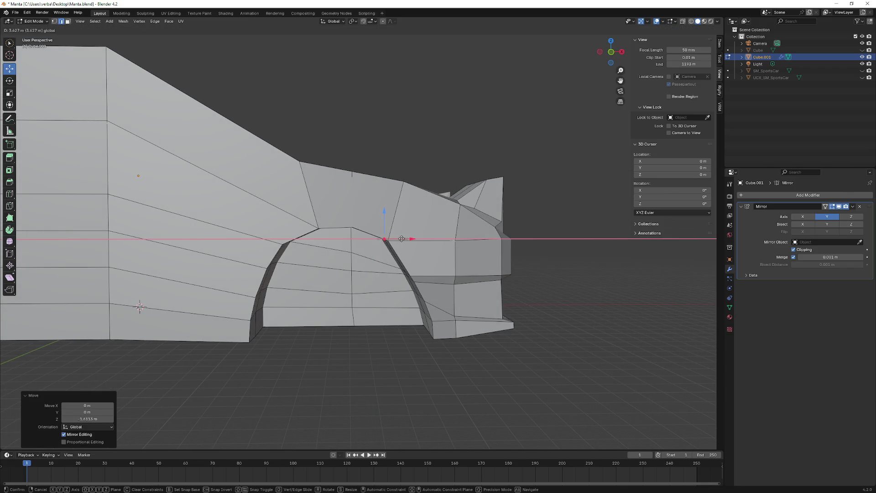
click(402, 239)
- Shift that edge further along X, then move an arch edge path along X too
middle_drag(402, 238, 407, 236)
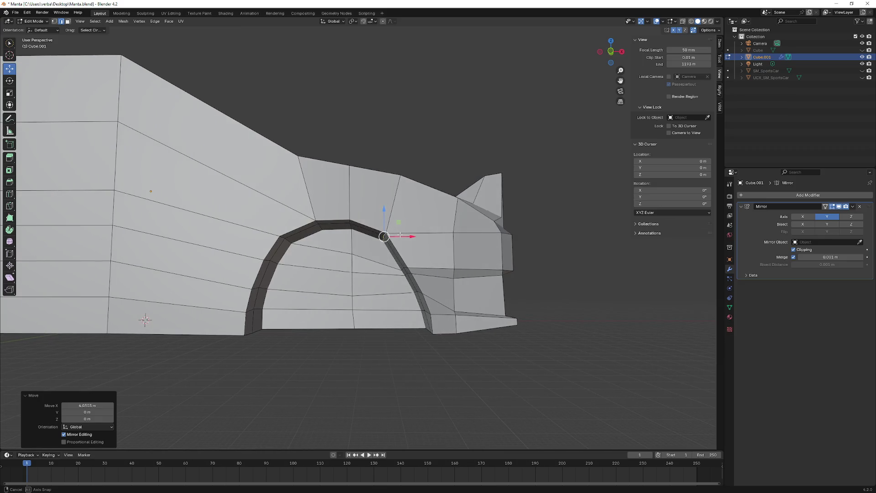
key(g)
key(x)
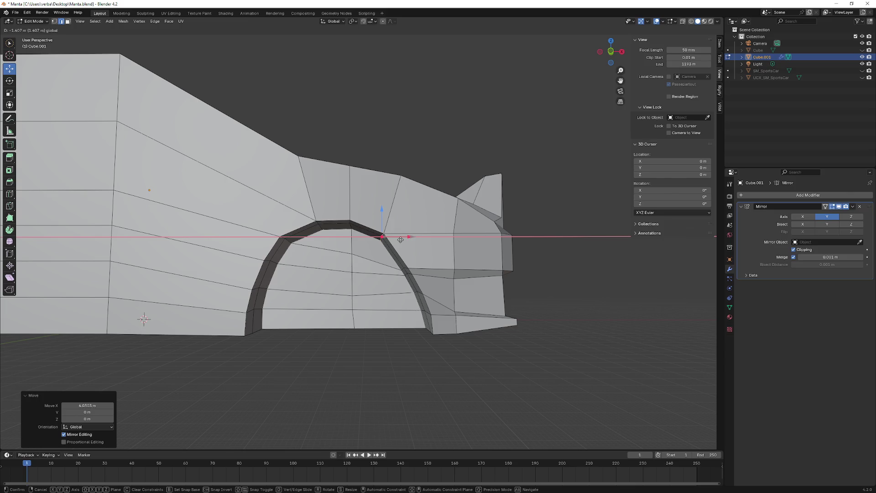
click(400, 239)
mouse_move(400, 239)
middle_down()
mouse_move(410, 267)
mouse_move(416, 255)
mouse_move(414, 267)
middle_up()
ctrl+click(410, 268)
key(g)
key(x)
click(421, 254)
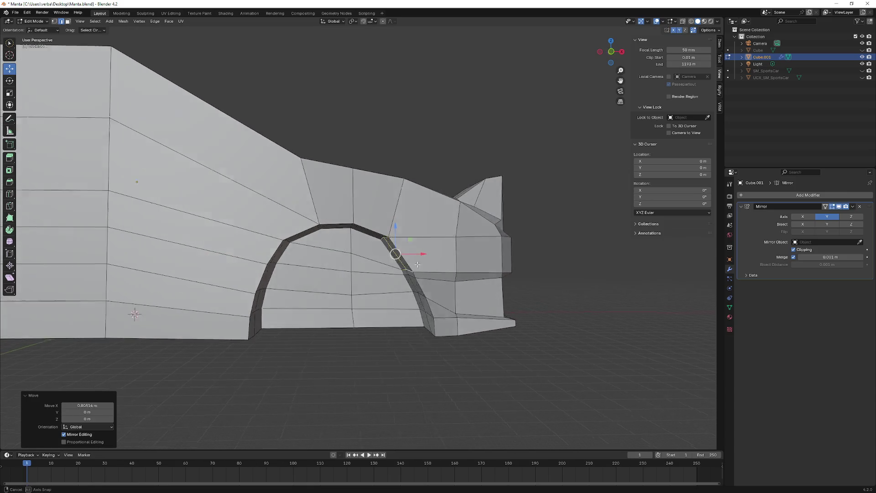
- Reselect an arch edge run, undo a move, then adjust it vertically and along X
ctrl+click(415, 268)
click(415, 270)
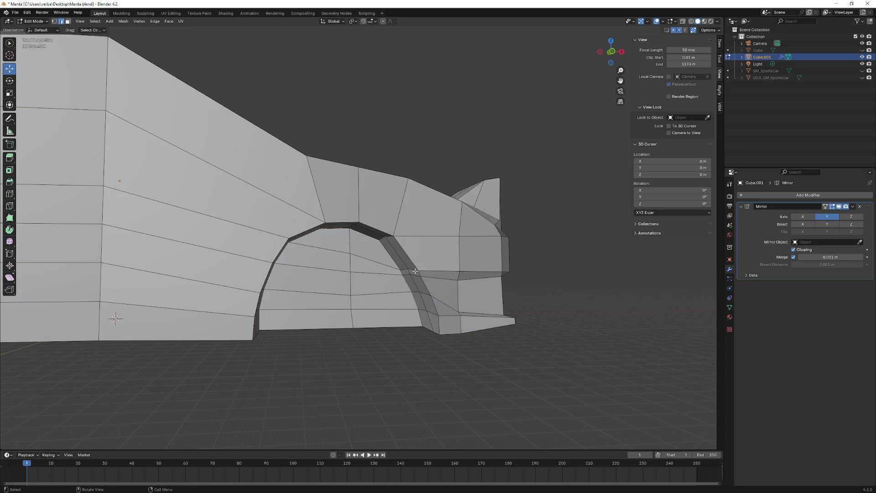
key(ctrl+z)
key(ctrl+z)
key(ctrl+z)
key(ctrl+z)
key(ctrl+z)
key(ctrl+z)
middle_drag(446, 250, 404, 258)
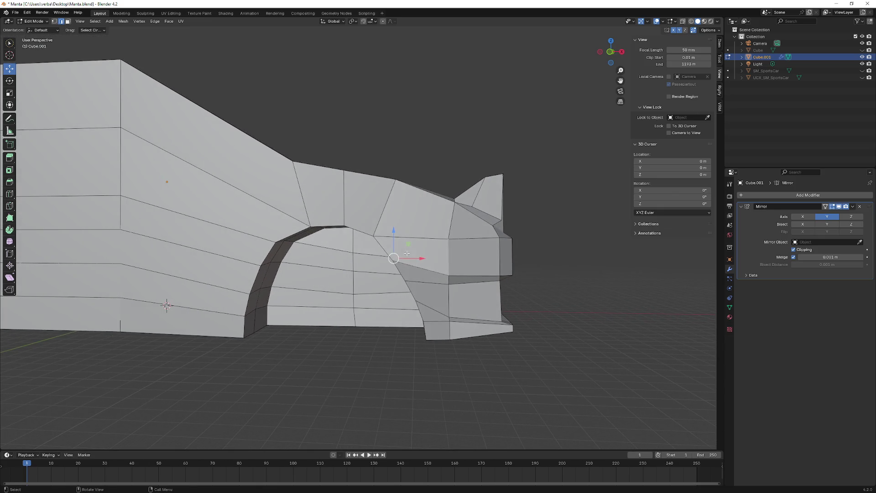
key(g)
key(z)
click(408, 263)
key(g)
key(x)
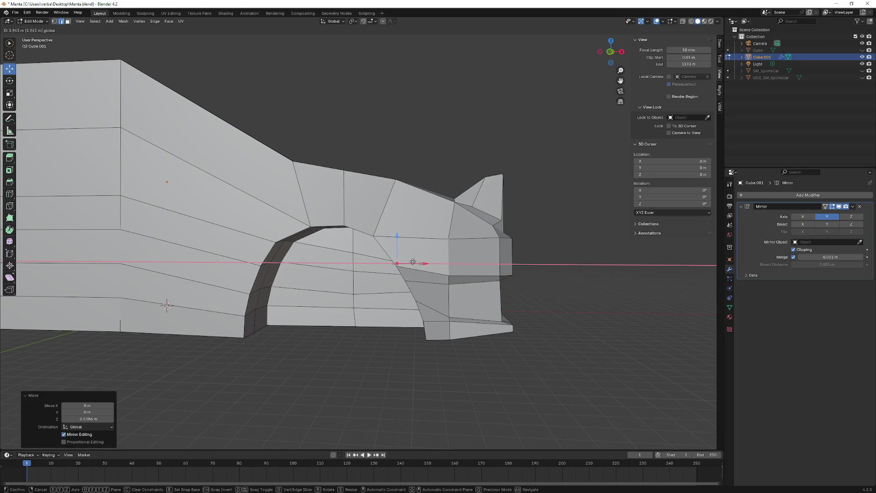
click(415, 263)
- With X-ray toggled, pick a different edge near the arch and shift it along X
middle_drag(413, 263, 401, 277)
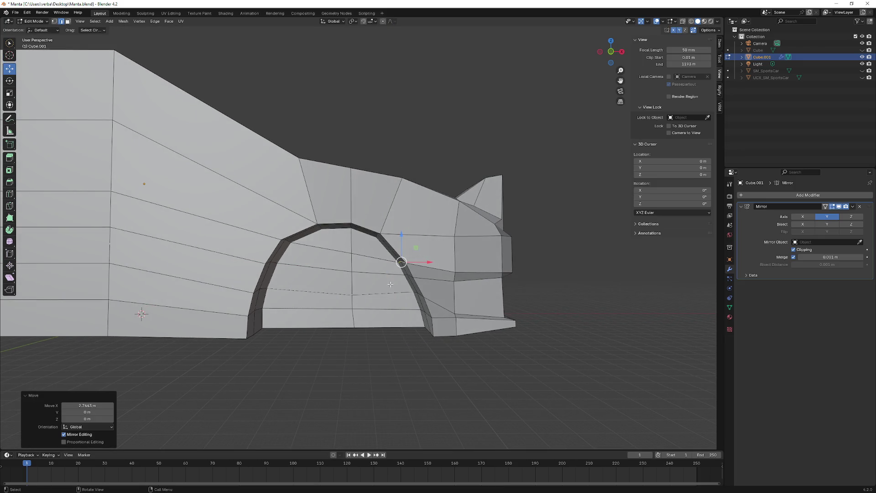
key(alt+z)
ctrl+click(411, 266)
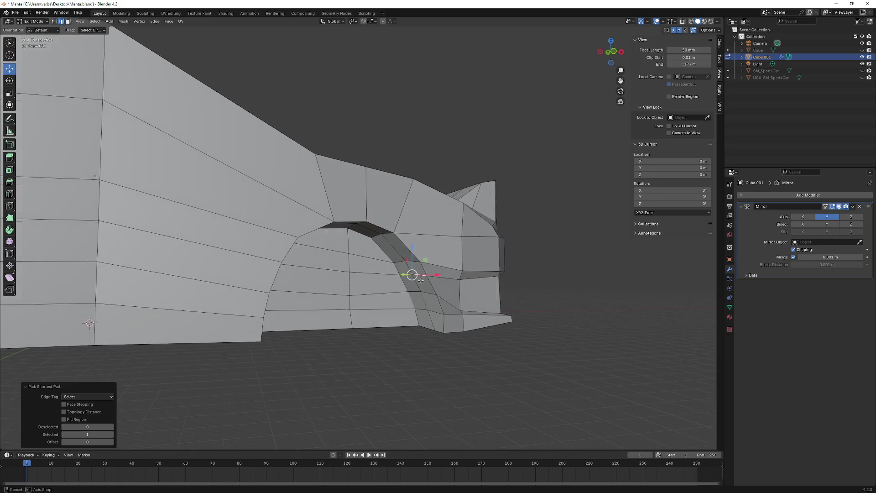
key(alt+z)
key(g)
key(x)
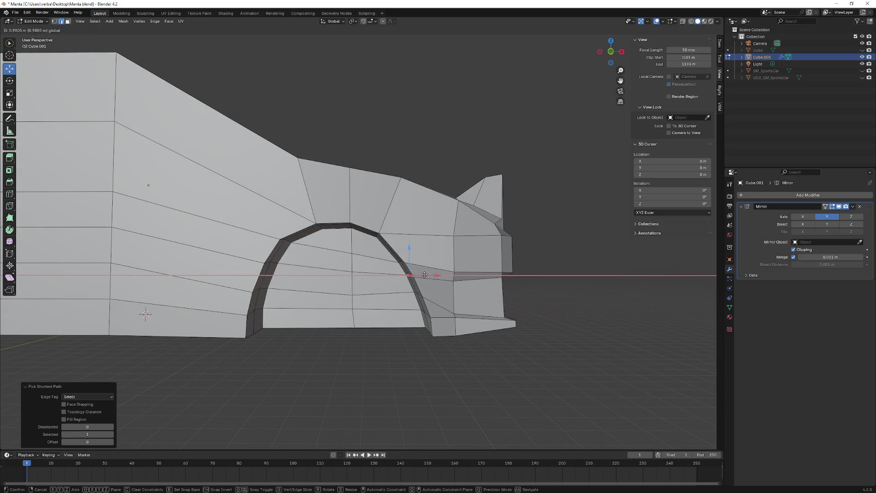
click(425, 275)
mouse_move(424, 274)
middle_down()
mouse_move(320, 289)
mouse_move(372, 284)
middle_up()
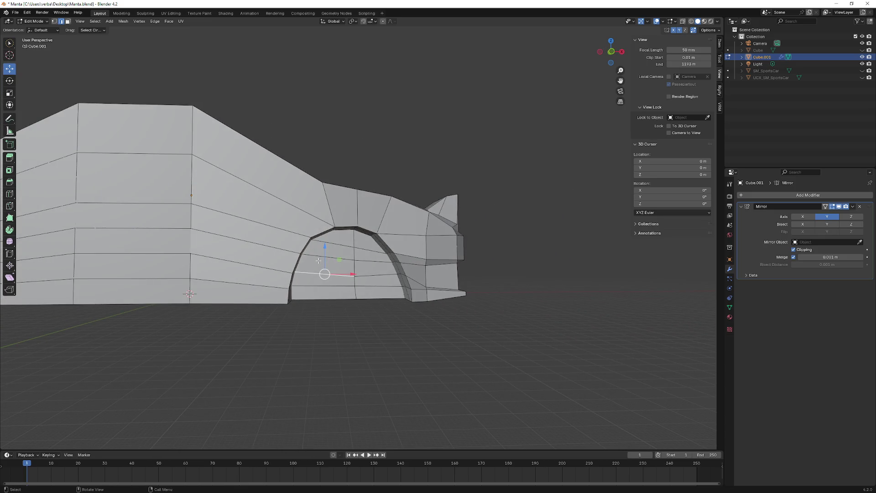
- Orbit around the car to inspect the top surface and the front corner
mouse_move(321, 261)
middle_down()
mouse_move(312, 267)
mouse_move(335, 261)
mouse_move(288, 247)
mouse_move(245, 210)
mouse_move(322, 193)
mouse_move(211, 224)
mouse_move(373, 235)
mouse_move(349, 219)
mouse_move(290, 229)
mouse_move(316, 354)
middle_up()
mouse_move(336, 276)
middle_down()
mouse_move(365, 298)
mouse_move(271, 219)
mouse_move(279, 265)
middle_up()
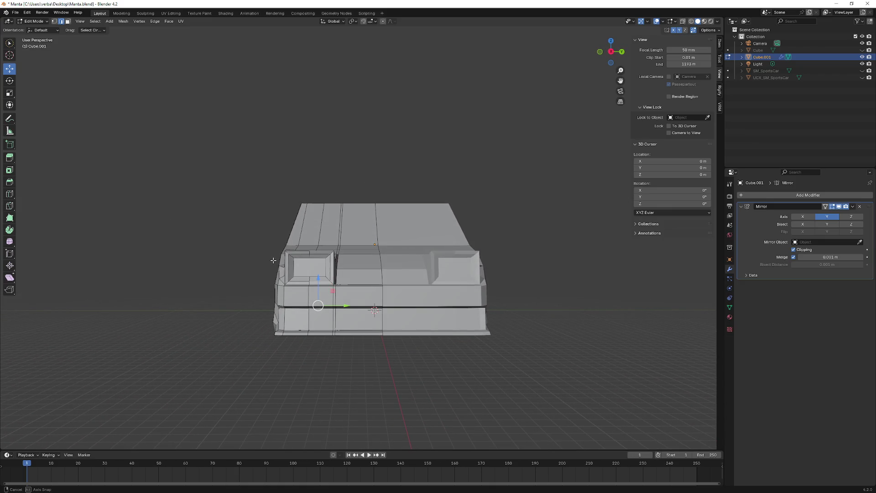
mouse_move(272, 260)
middle_down()
mouse_move(313, 259)
mouse_move(323, 275)
mouse_move(254, 235)
middle_up()
scroll(312, 259, up, 1)
scroll(301, 267, up, 3)
scroll(301, 270, up, 2)
scroll(323, 273, down, 3)
scroll(254, 235, up, 3)
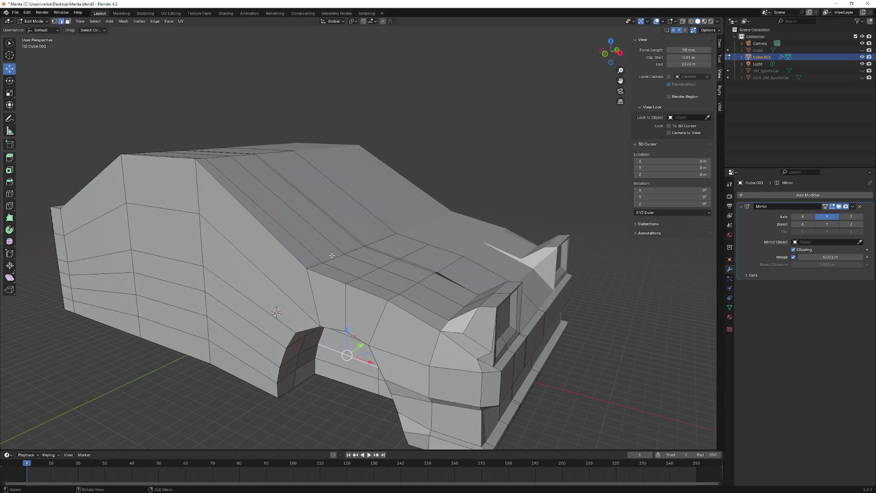
middle_drag(331, 255, 129, 115)
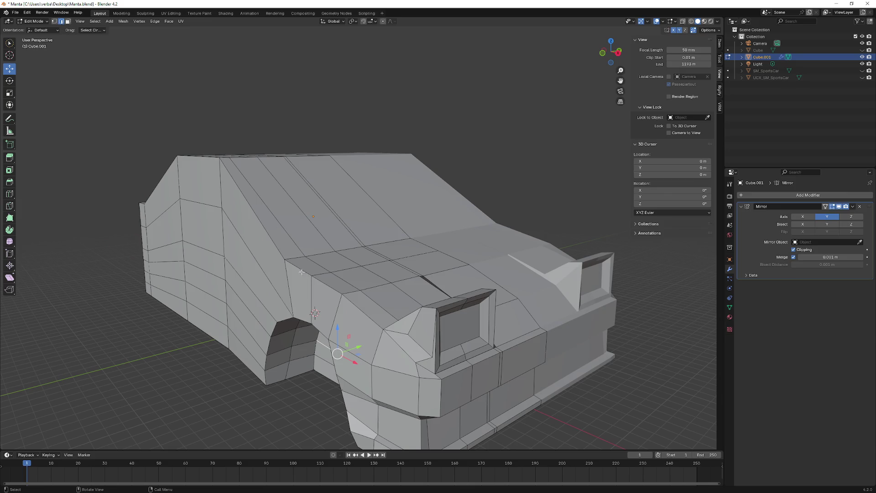
- Bevel the selected edge path along the upper front corner into a chamfer
ctrl+click(376, 326)
middle_drag(376, 325, 361, 327)
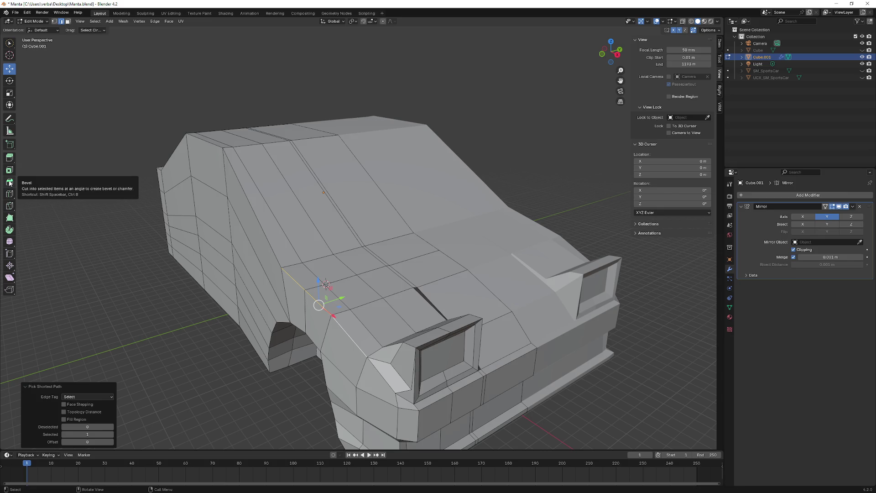
click(10, 182)
middle_drag(274, 269, 248, 239)
drag(248, 239, 254, 239)
mouse_move(254, 239)
middle_down()
mouse_move(246, 219)
mouse_move(196, 220)
mouse_move(241, 225)
mouse_move(199, 251)
mouse_move(196, 215)
mouse_move(204, 237)
mouse_move(262, 245)
mouse_move(192, 214)
mouse_move(230, 224)
mouse_move(281, 288)
mouse_move(245, 333)
mouse_move(222, 330)
middle_up()
scroll(196, 216, down, 3)
scroll(192, 215, up, 3)
scroll(192, 214, up, 2)
- Bevel the front bumper edge below the headlight recess and clear the selection
ctrl+click(244, 334)
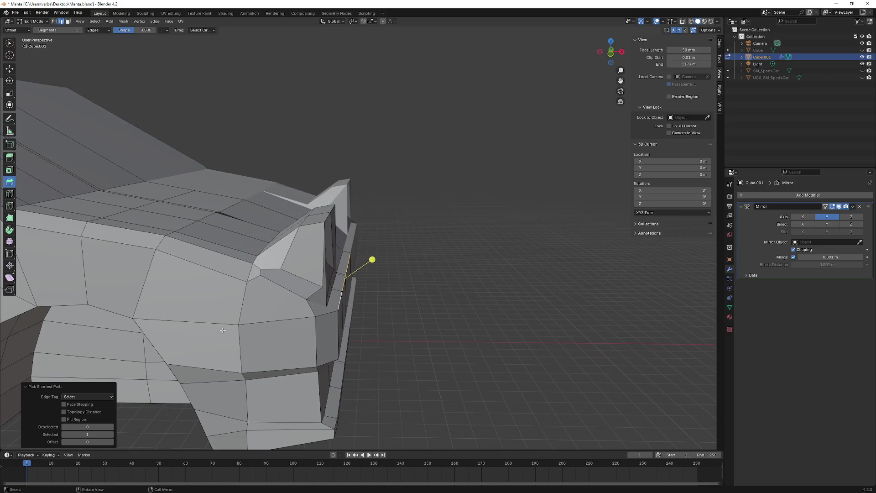
middle_drag(330, 309, 272, 359)
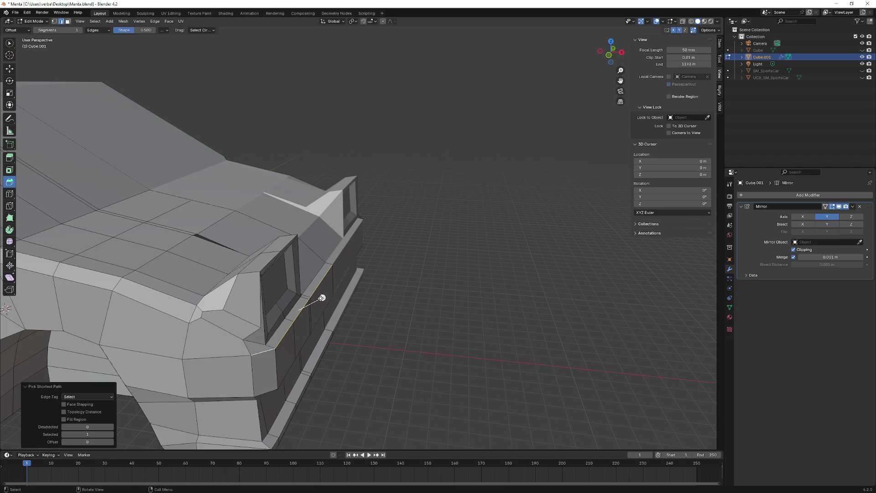
drag(322, 298, 326, 295)
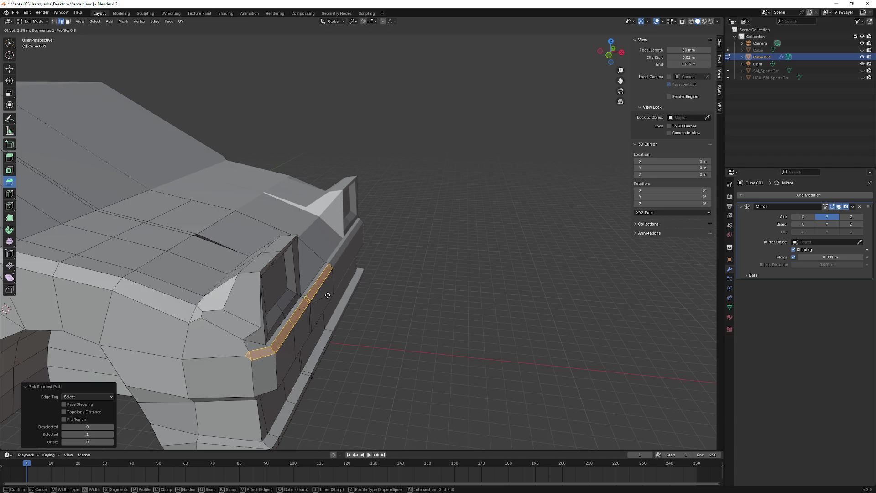
click(327, 295)
mouse_move(317, 304)
middle_down()
mouse_move(192, 251)
mouse_move(169, 223)
mouse_move(239, 261)
mouse_move(267, 240)
mouse_move(248, 235)
middle_up()
click(239, 261)
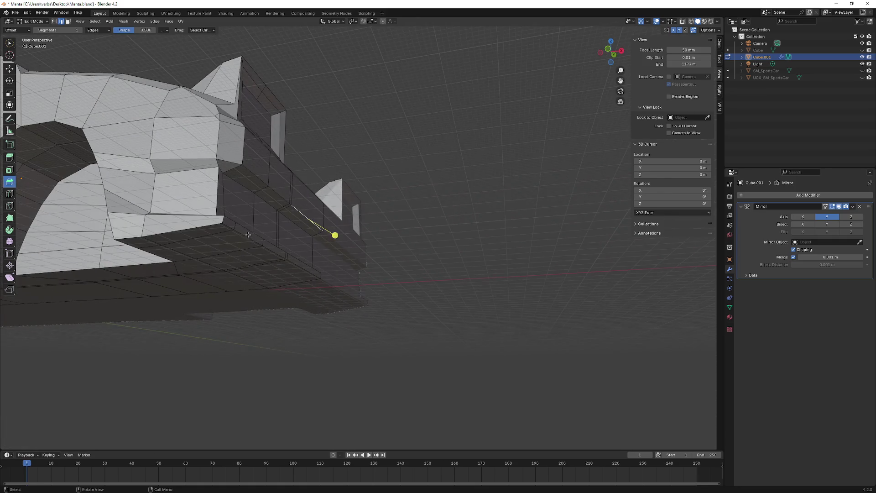
- Start a bevel on the lower bumper edge run, cancel it, and review the car from the side
ctrl+click(227, 165)
middle_drag(228, 165, 296, 269)
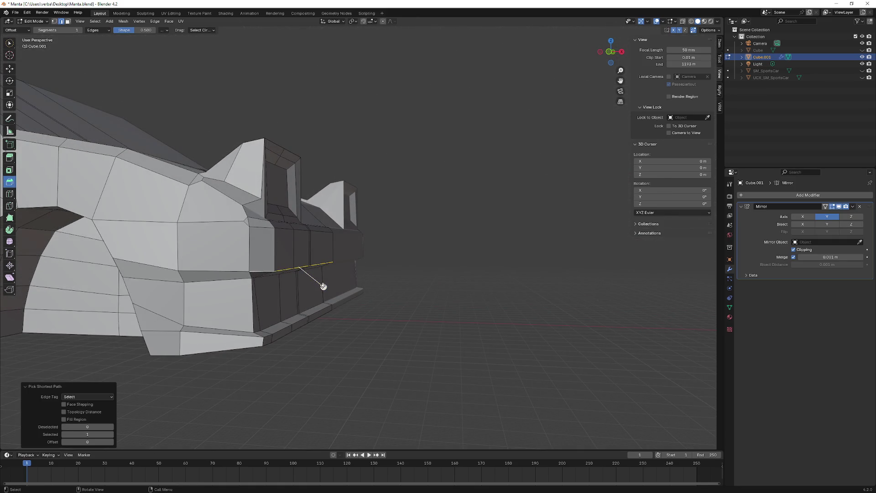
click(323, 285)
right_click(329, 294)
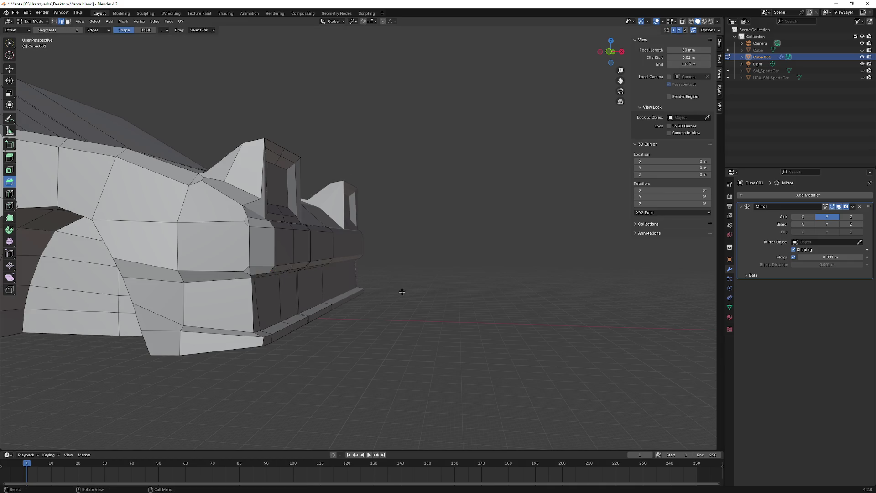
middle_drag(401, 290, 328, 294)
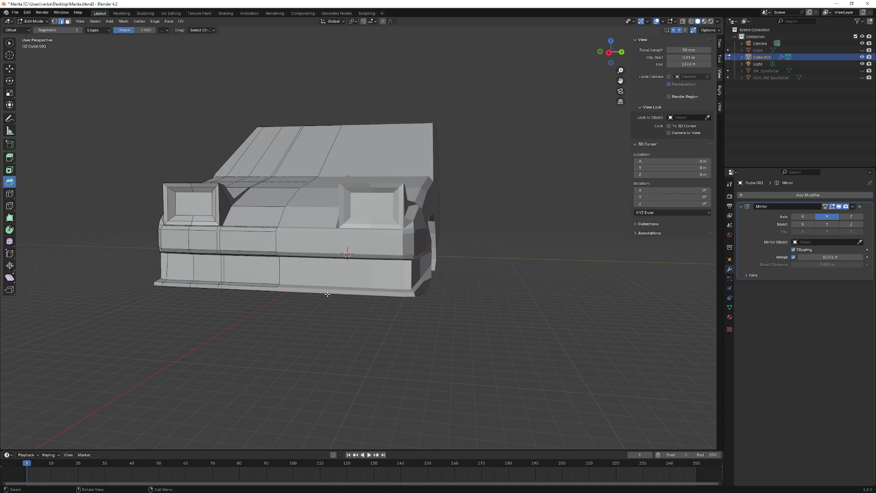
mouse_move(315, 237)
middle_down()
mouse_move(231, 240)
mouse_move(244, 241)
mouse_move(239, 234)
middle_up()
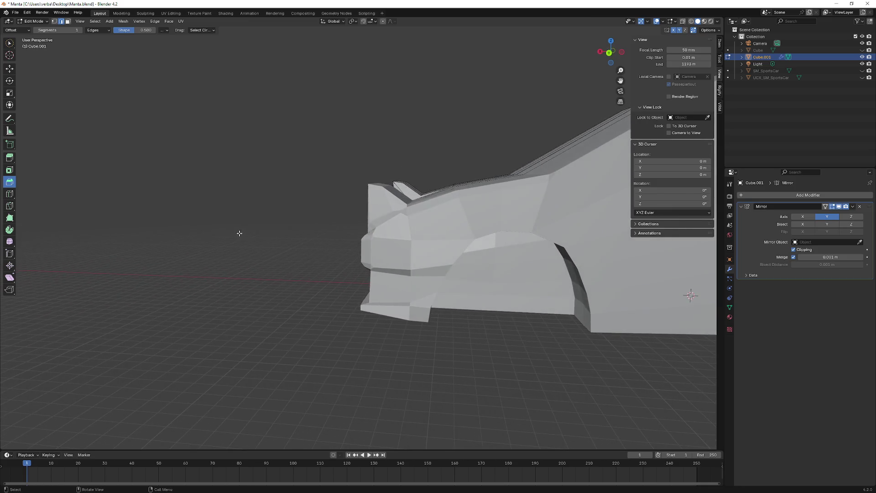
scroll(239, 233, down, 6)
middle_drag(254, 162, 265, 213)
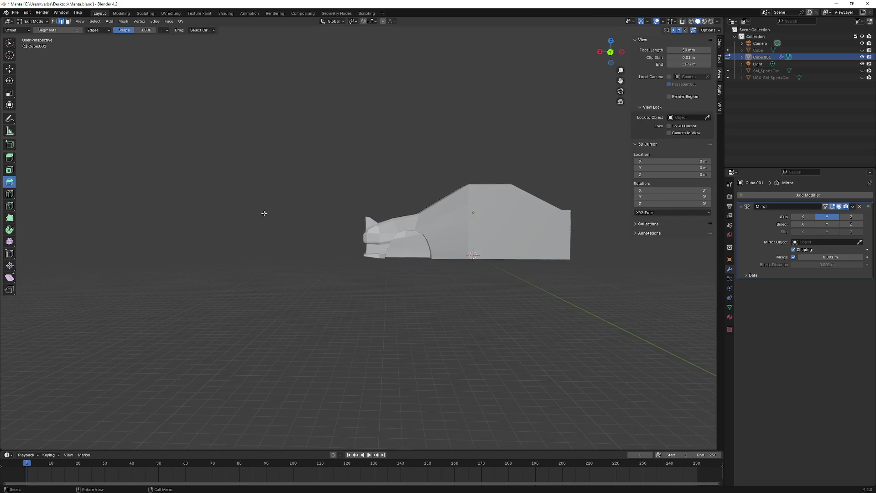